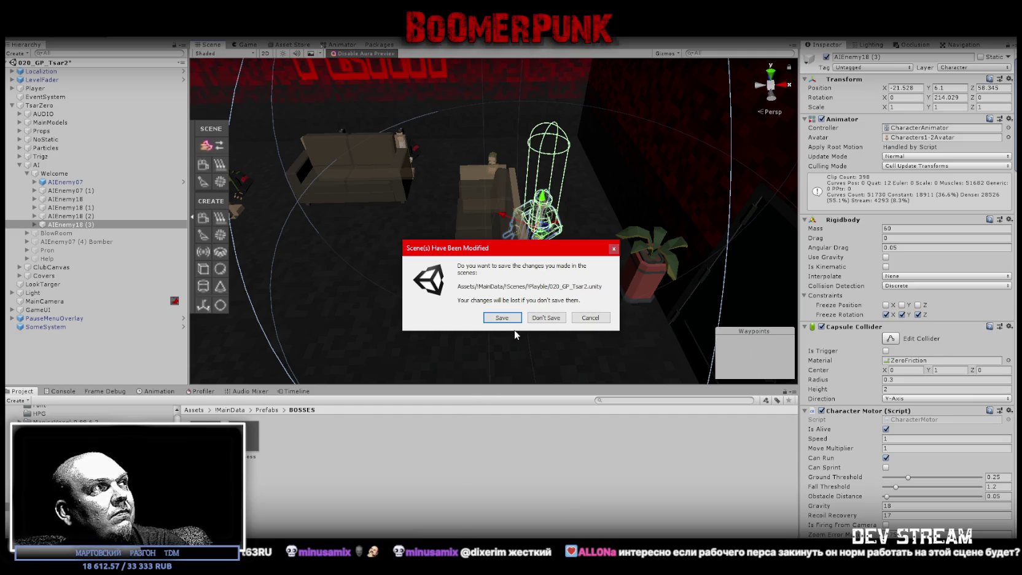
- Discard the Tsar2 changes, load 055_GP_Atrium3, and select DelayerBoss under ZeroAtrium > AI
click(546, 318)
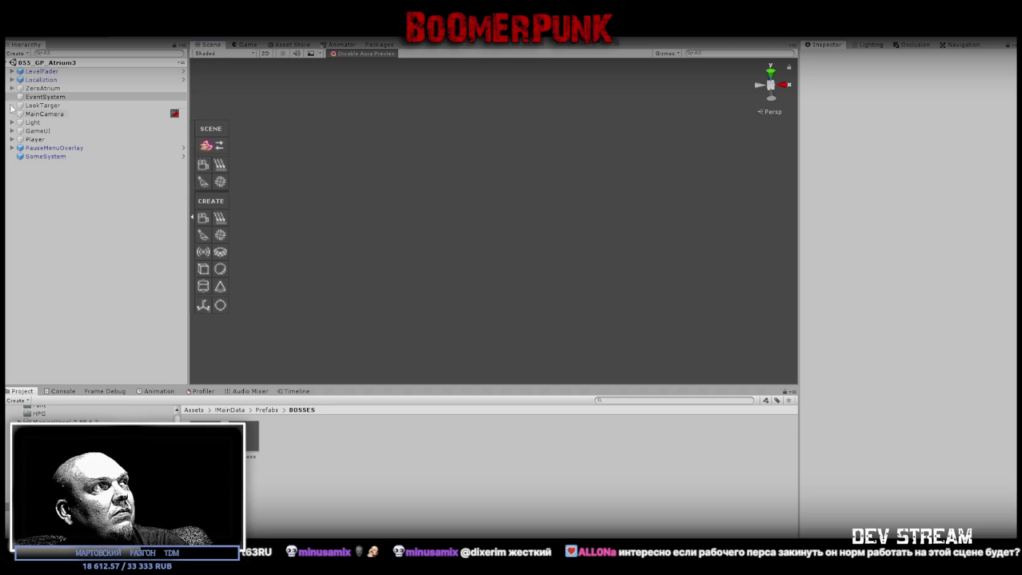
click(12, 89)
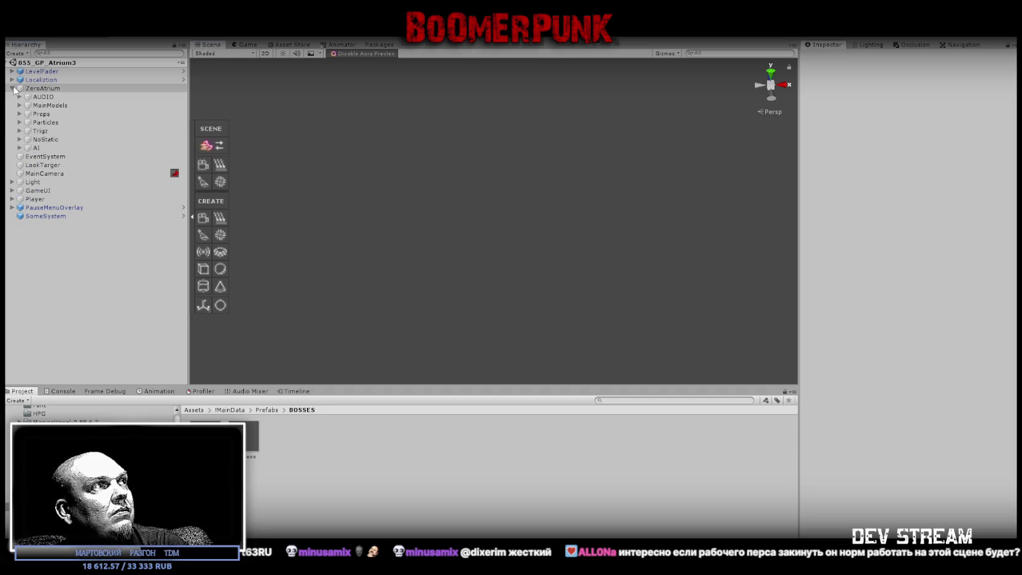
click(20, 148)
click(60, 166)
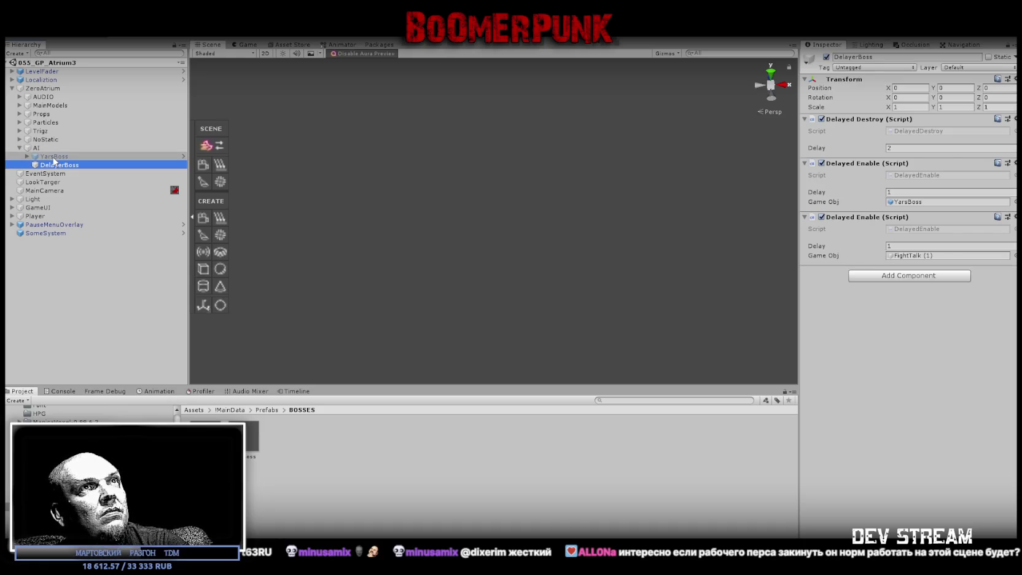
- Nest AIEnemy07 under YarsBoss and select its Position X field
drag(57, 165, 49, 159)
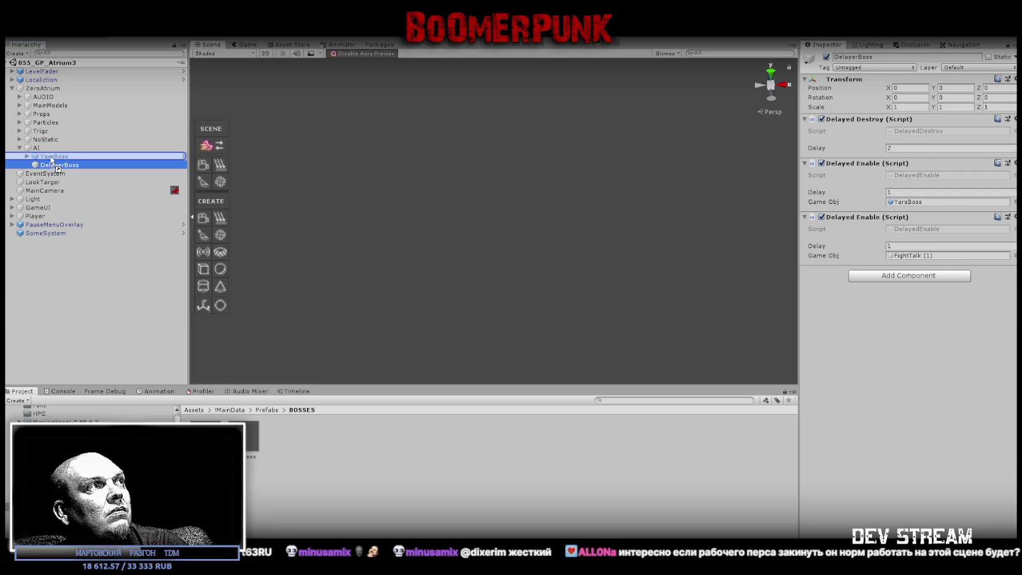
click(65, 190)
click(904, 97)
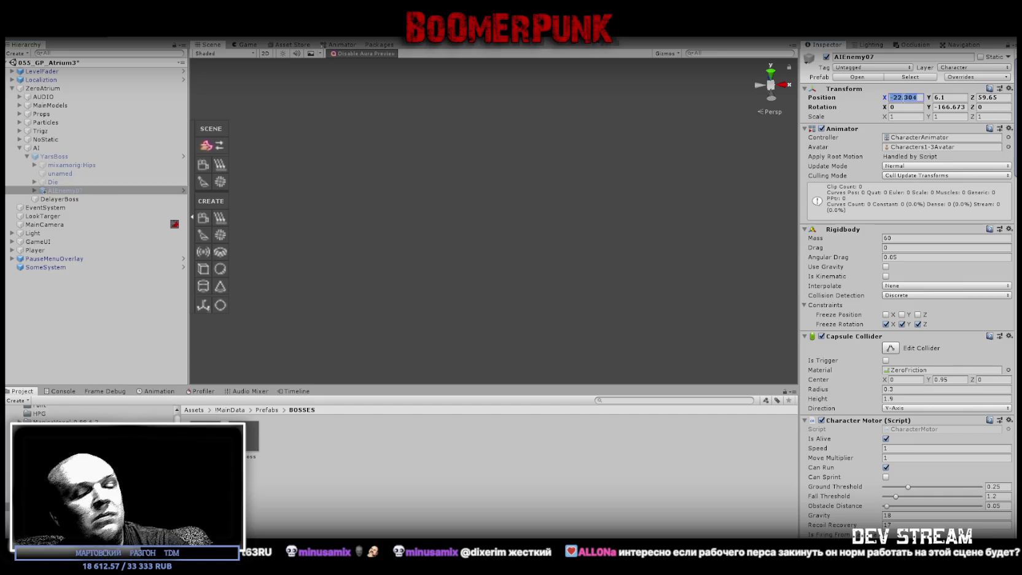
- Zero AIEnemy07's position to 0, 0, 0 and move it out of YarsBoss into the AI group
text(0)
key(Tab)
text(0)
key(Tab)
text(0)
drag(63, 191, 57, 156)
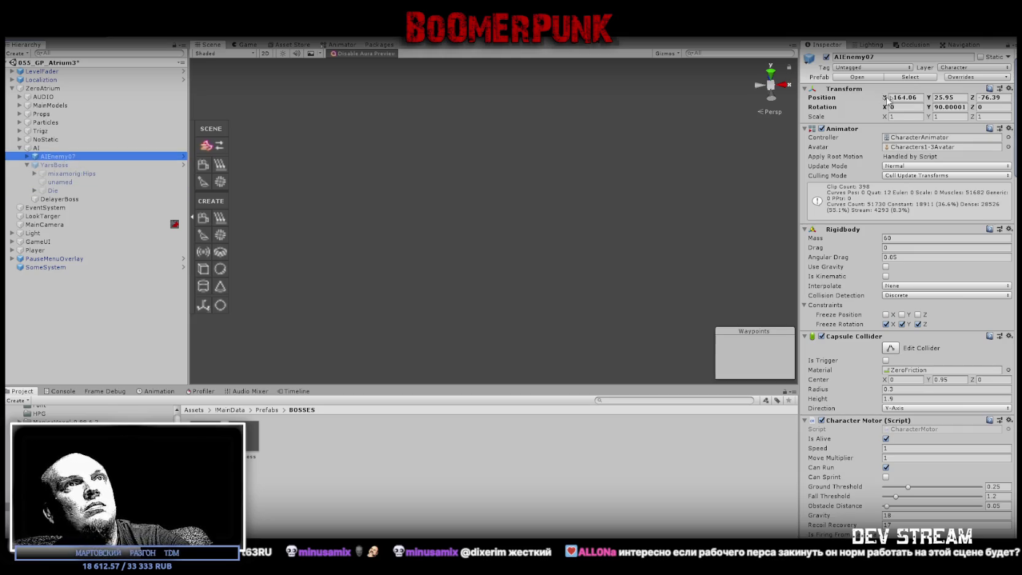
- Frame AIEnemy07 in the Scene view and slide it back along the path
double_click(59, 157)
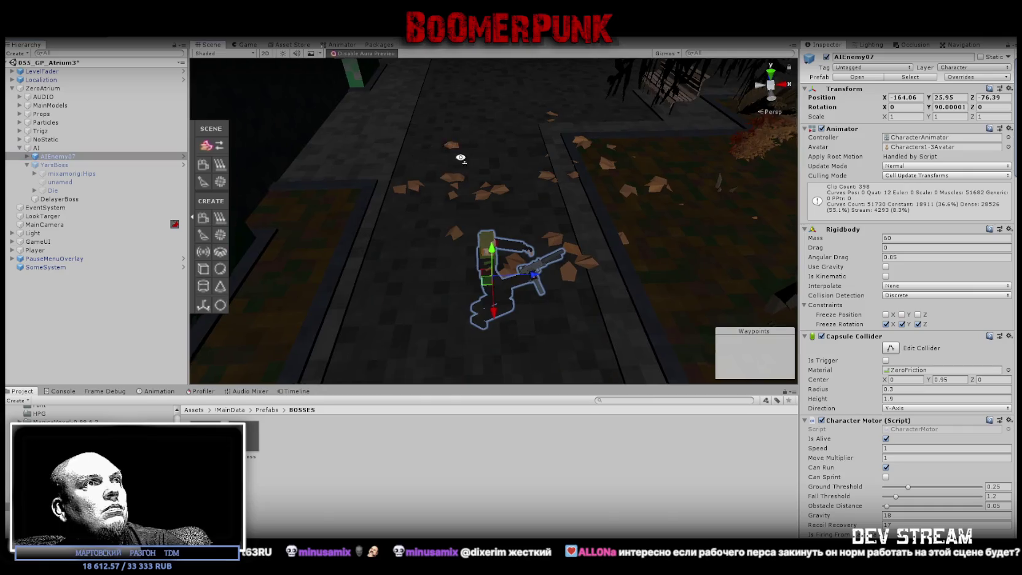
mouse_move(540, 269)
mouse_down()
mouse_move(367, 259)
mouse_move(677, 261)
mouse_up()
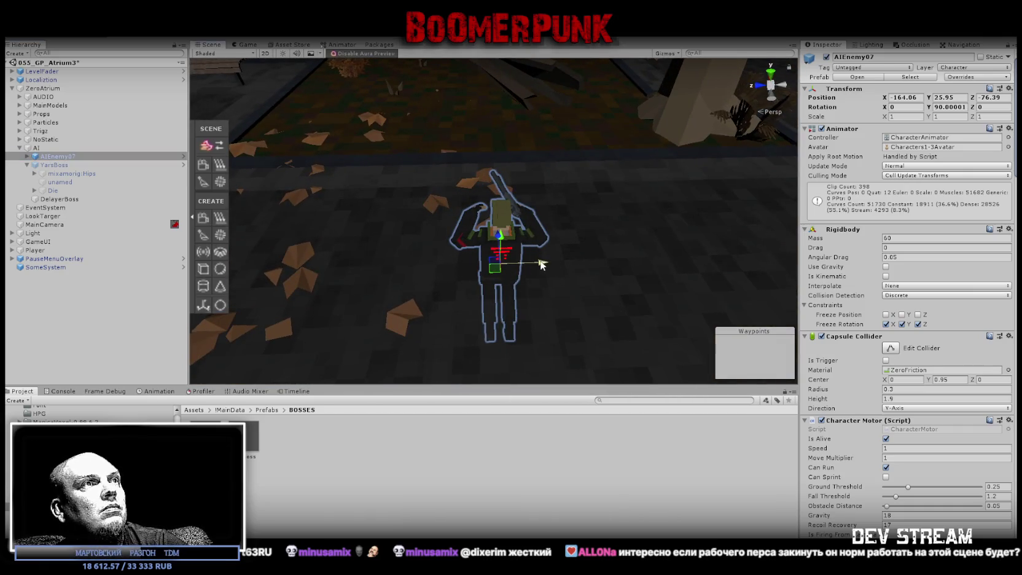
mouse_move(525, 238)
mouse_down()
mouse_move(639, 240)
mouse_move(485, 218)
mouse_move(510, 215)
mouse_up()
- Review the Actor script settings on YarsBoss
click(142, 164)
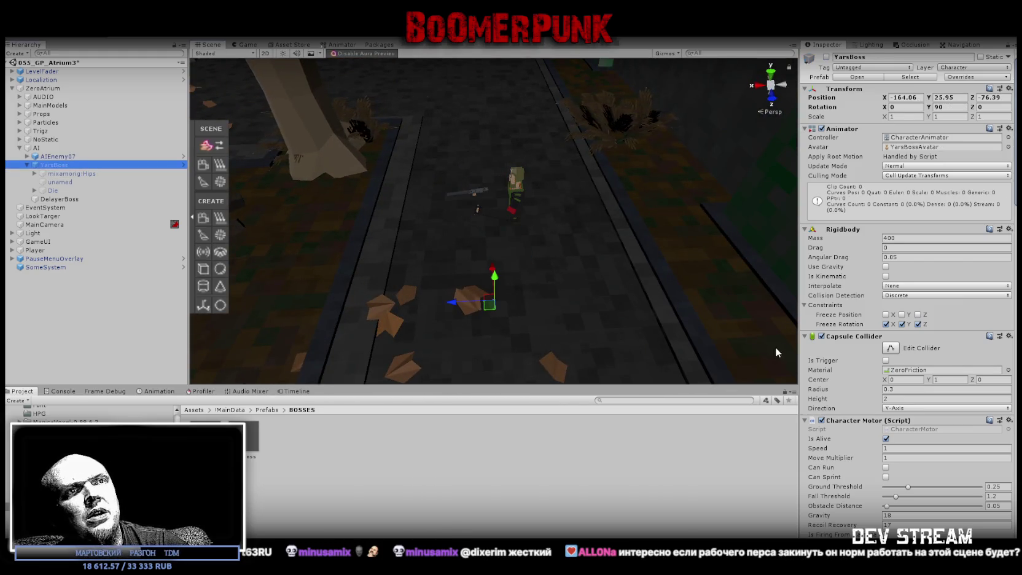
scroll(877, 400, down, 5)
scroll(877, 399, down, 10)
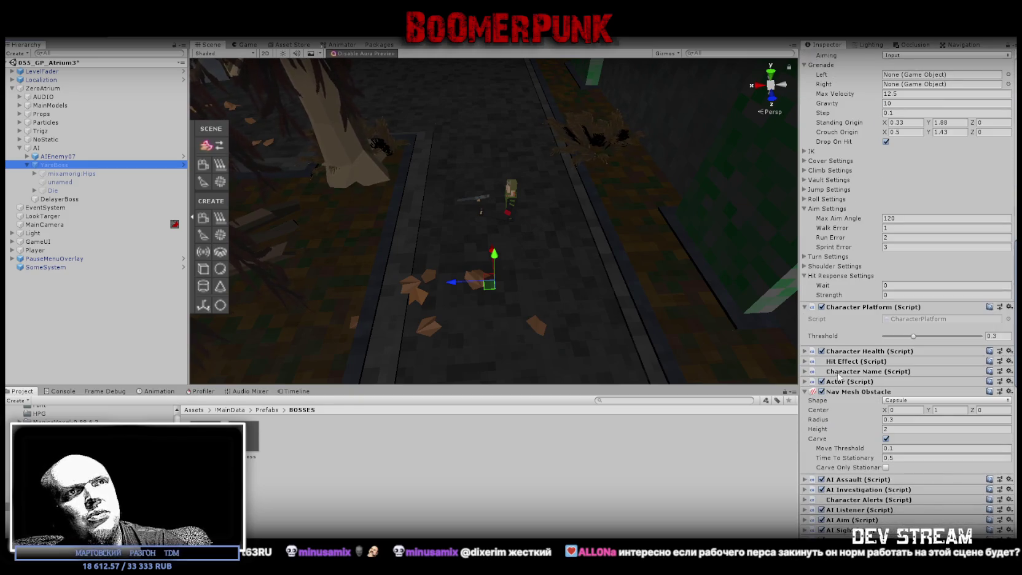
click(843, 381)
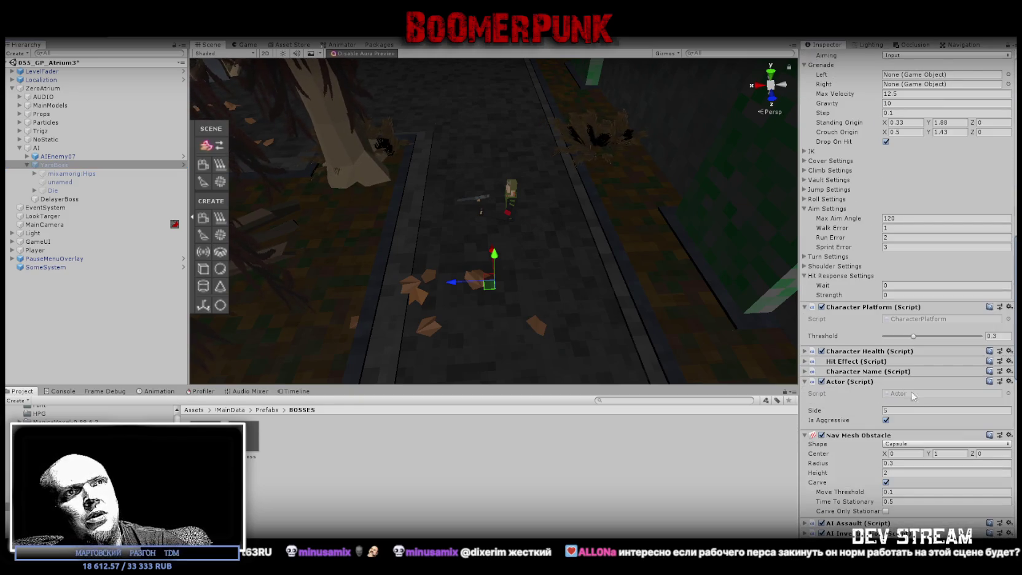
- Deactivate AIEnemy07 so it starts hidden in the scene
click(50, 157)
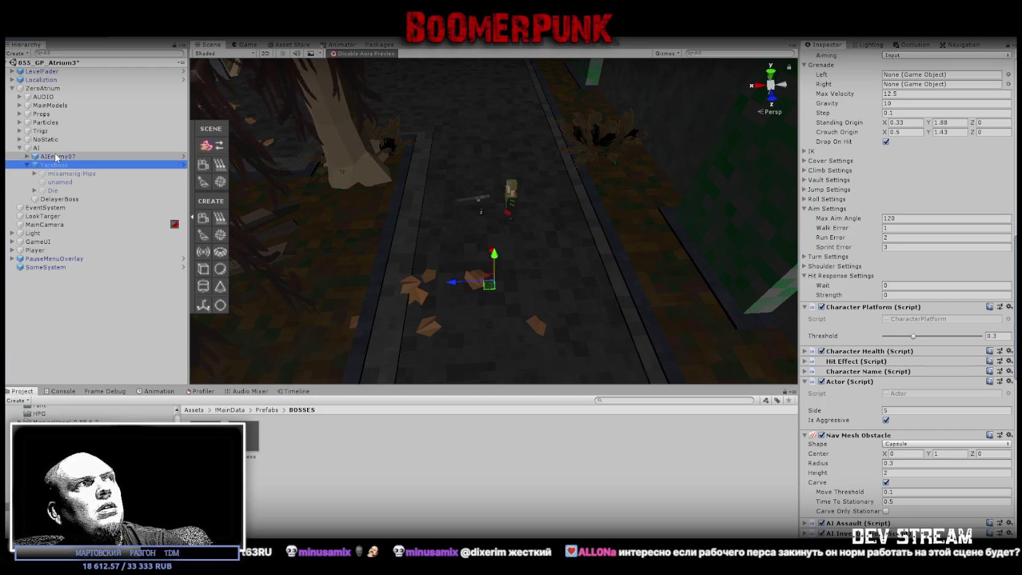
scroll(909, 184, up, 15)
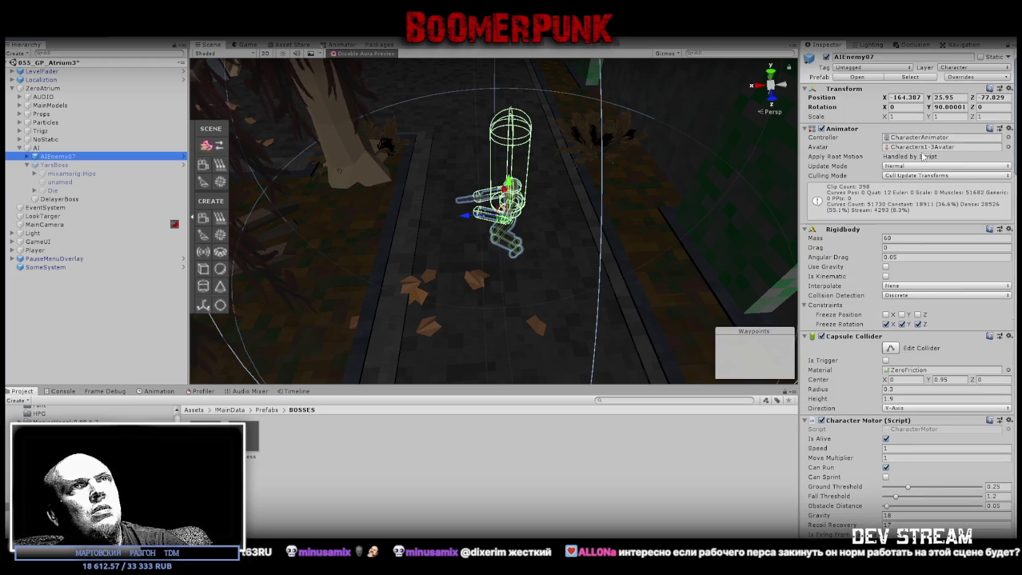
click(827, 56)
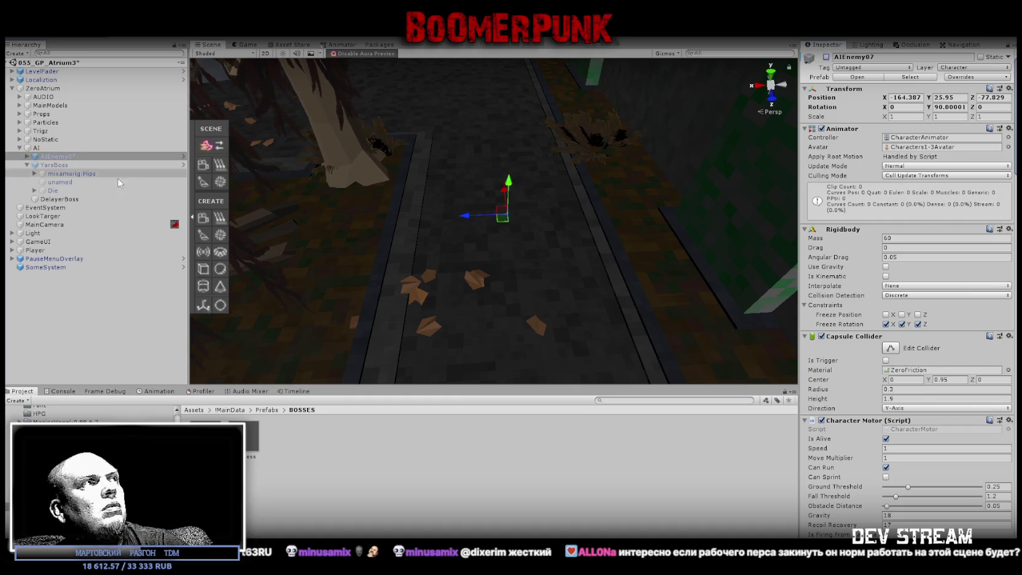
click(53, 198)
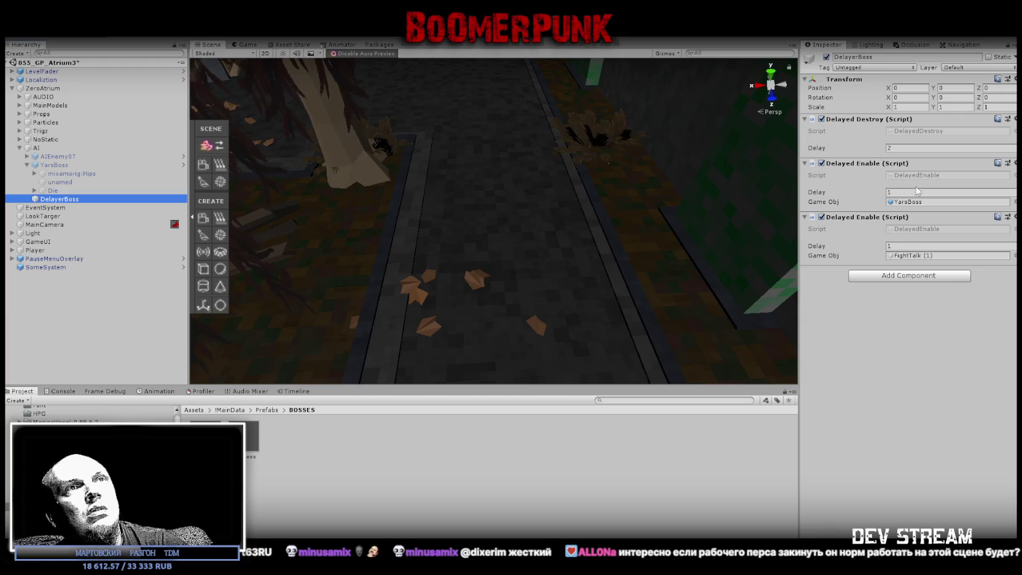
- Duplicate DelayerBoss's Delayed Enable as a third one and set AIEnemy07 as its target
right_click(997, 165)
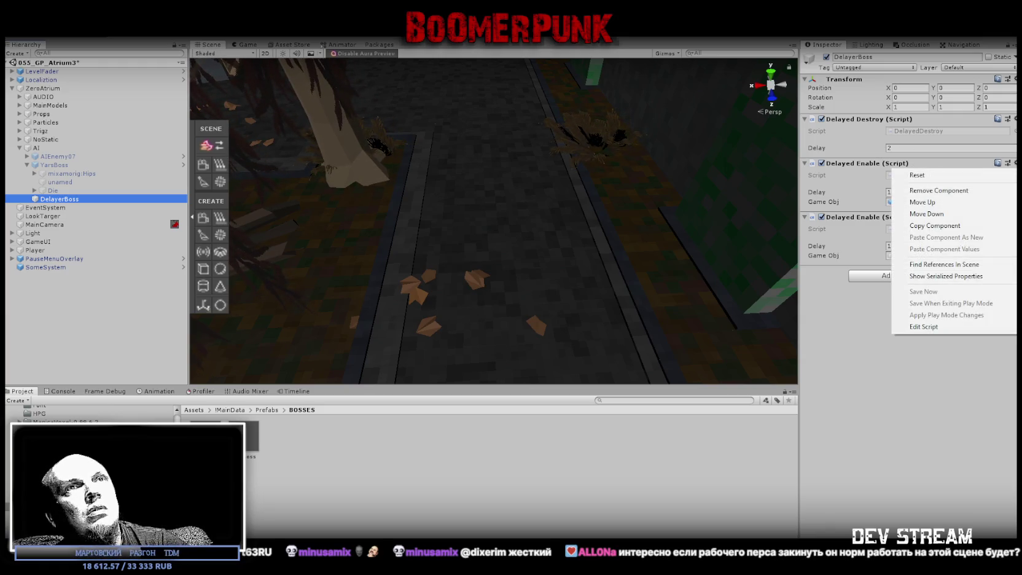
click(928, 226)
right_click(848, 163)
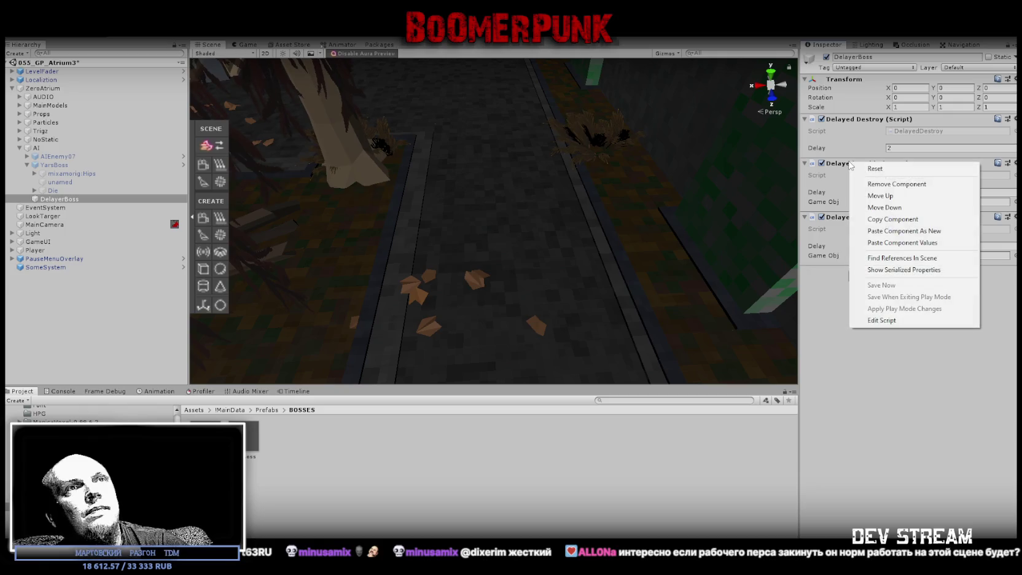
click(890, 229)
drag(54, 164, 936, 312)
mouse_move(393, 237)
mouse_down()
mouse_move(536, 244)
mouse_move(527, 233)
mouse_move(556, 236)
mouse_move(547, 232)
mouse_up()
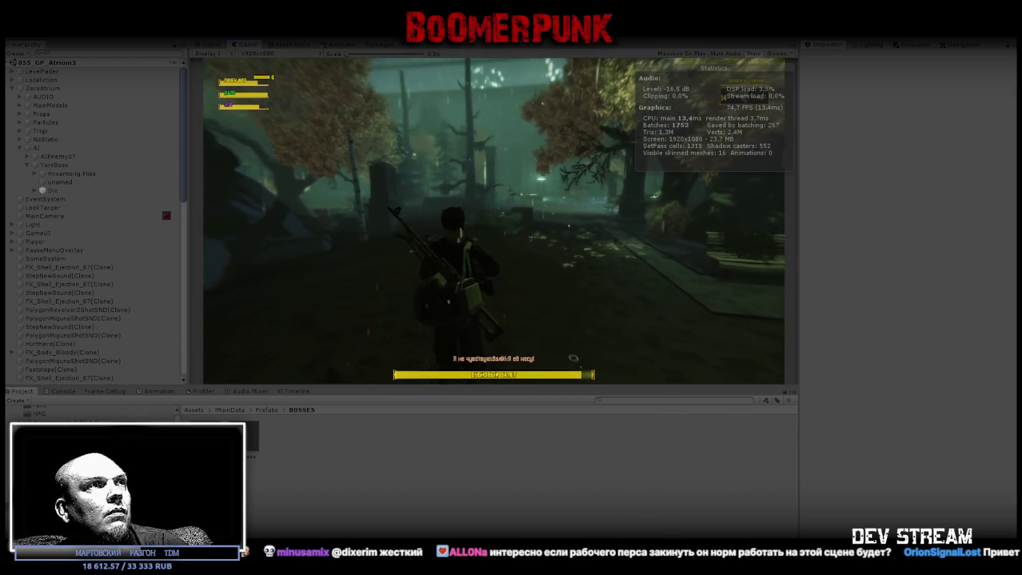
- Pause the playtest and inspect AIEnemy07 in the Scene view
key(Escape)
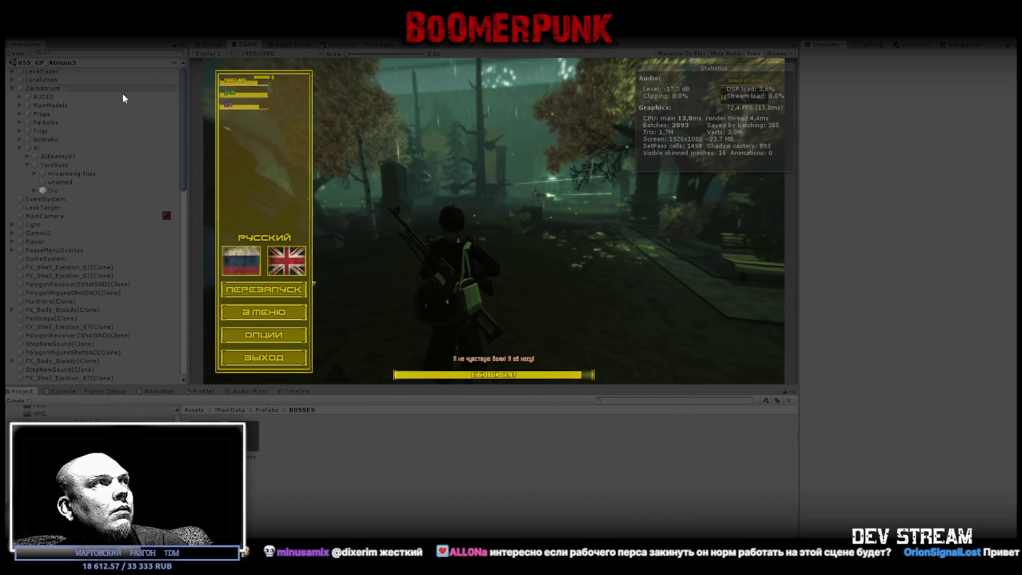
click(58, 156)
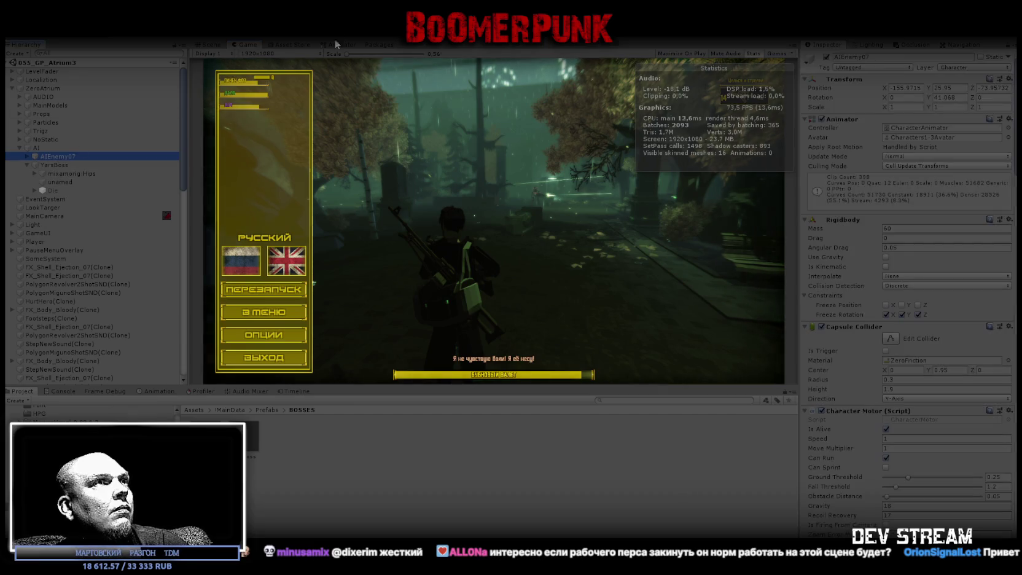
click(208, 47)
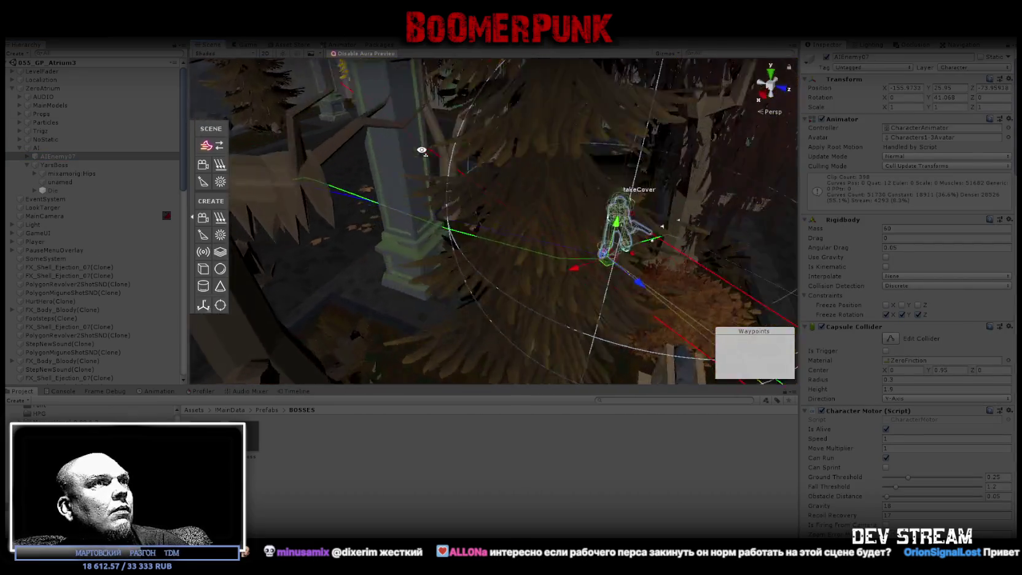
mouse_move(526, 134)
mouse_down()
mouse_move(485, 177)
mouse_move(468, 179)
mouse_move(594, 152)
mouse_move(239, 269)
mouse_move(447, 175)
mouse_move(320, 187)
mouse_move(29, 147)
mouse_up()
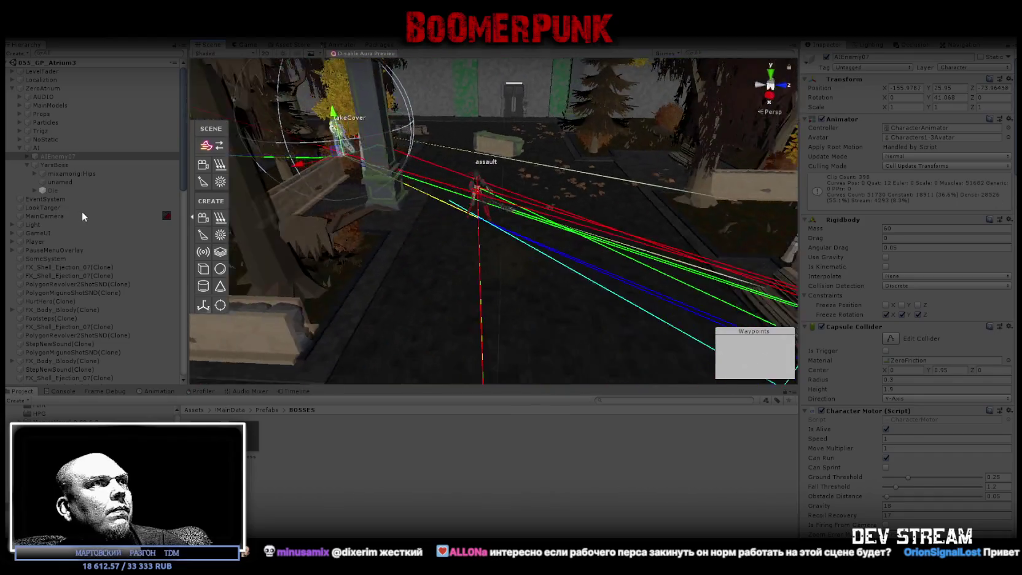
click(248, 43)
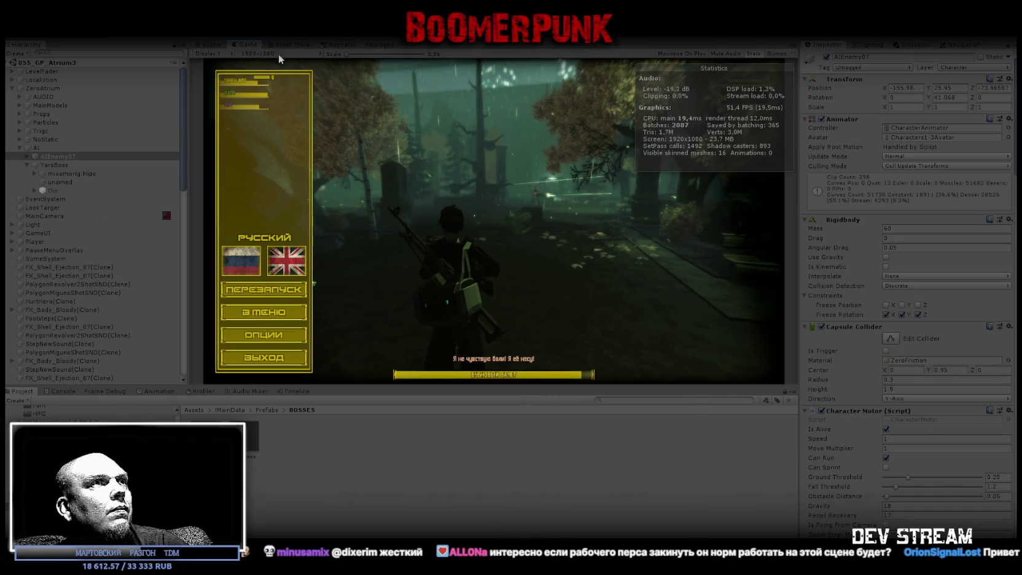
- Resume the game, pause and resume once more, then stop Play mode with Ctrl+P
key(Escape)
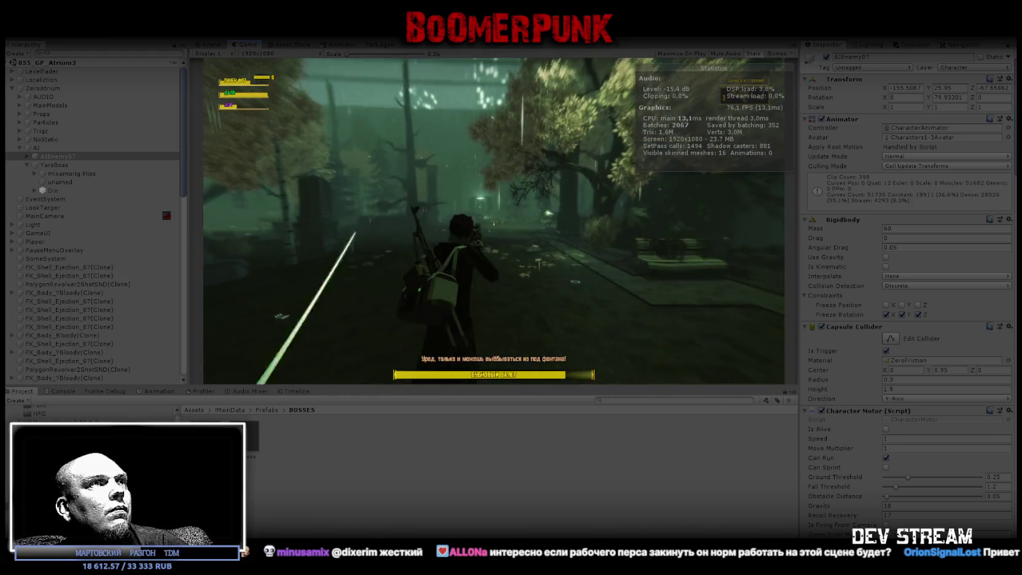
key(Escape)
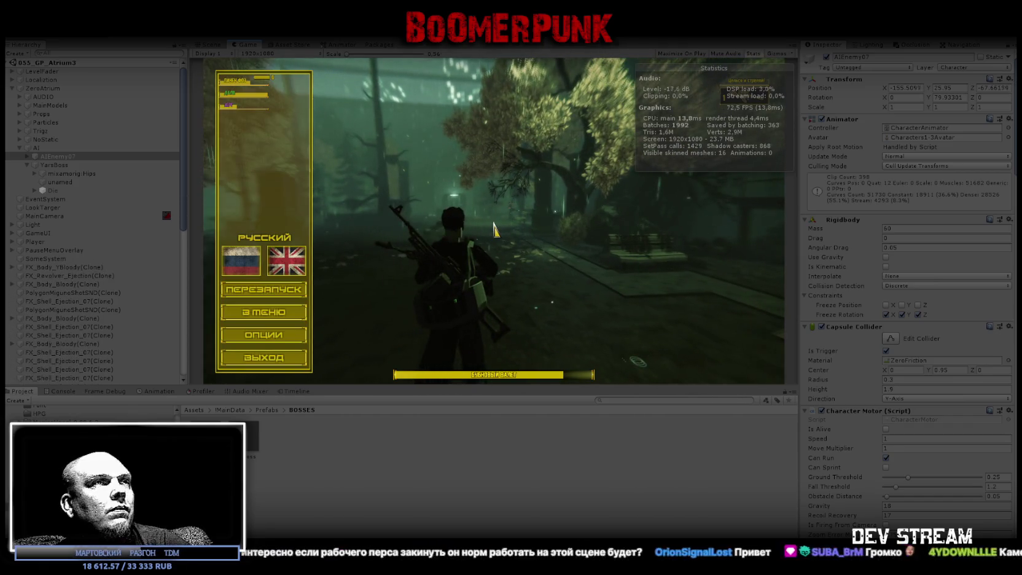
key(Escape)
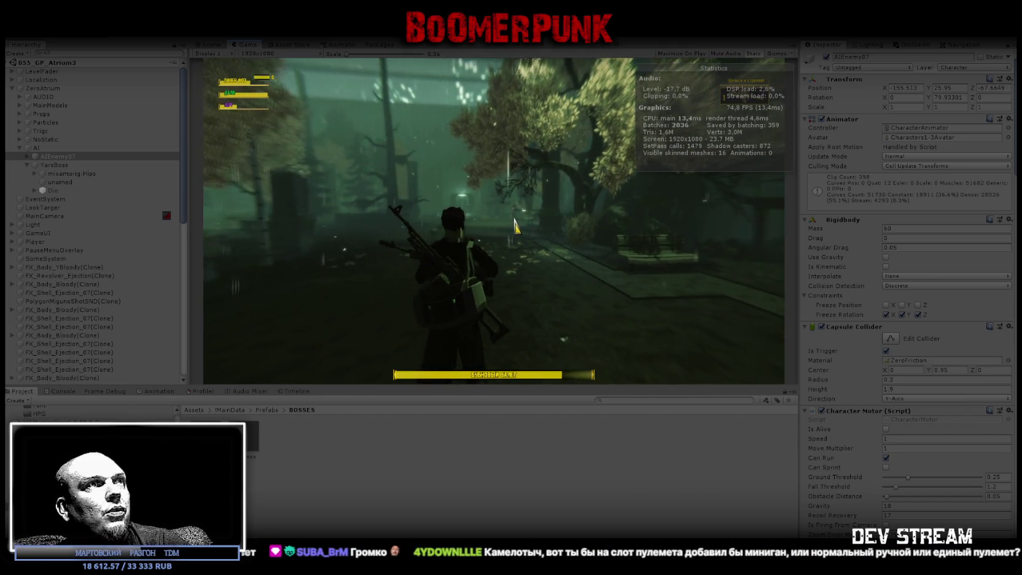
key(ctrl+p)
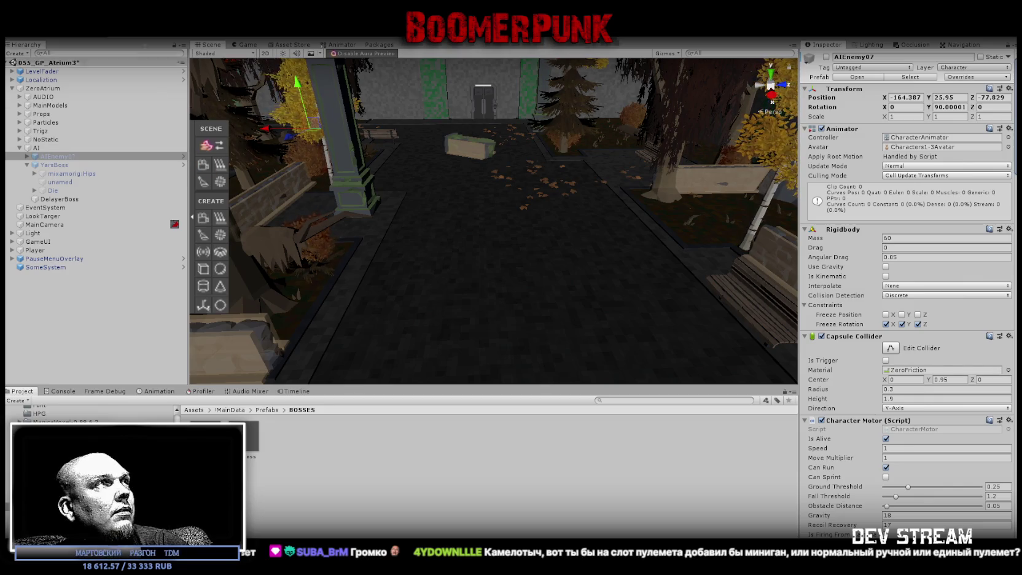
- Open File > Build Settings and build the PC, Mac & Linux Standalone player
click(13, 30)
click(46, 125)
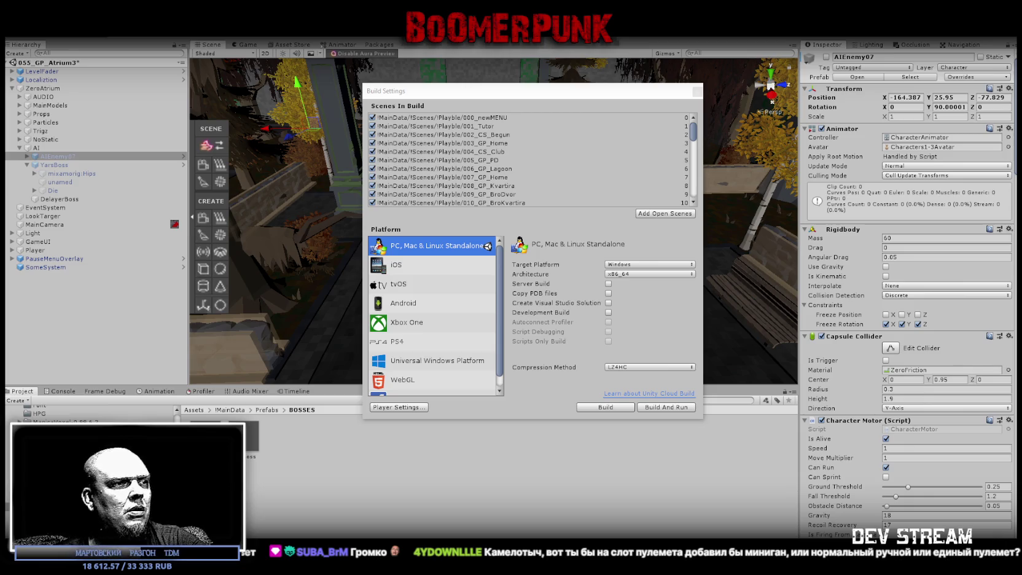
click(610, 408)
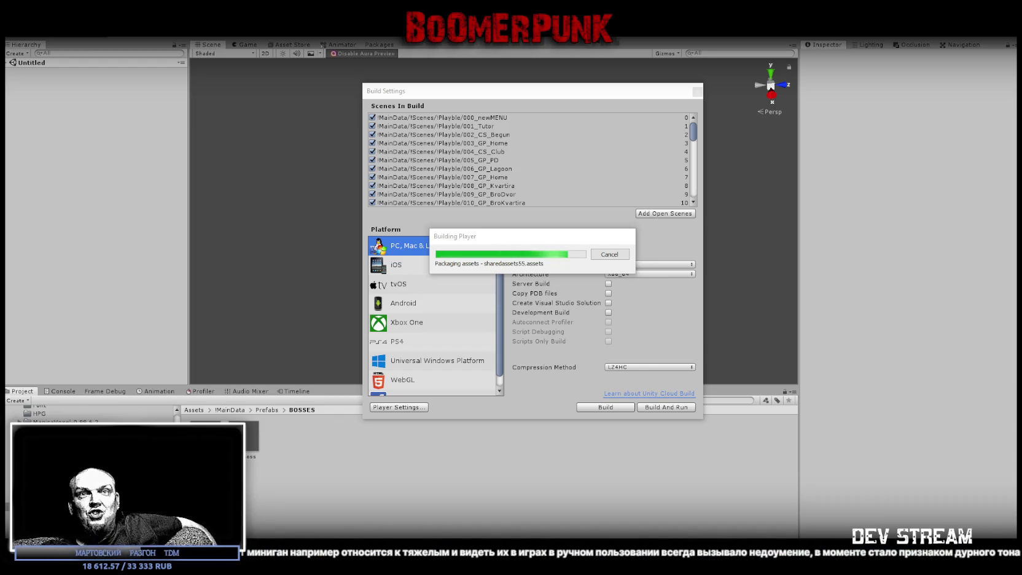
- Move the stream chat window over the editor
mouse_move(694, 574)
mouse_down()
mouse_move(579, 273)
mouse_move(553, 65)
mouse_up()
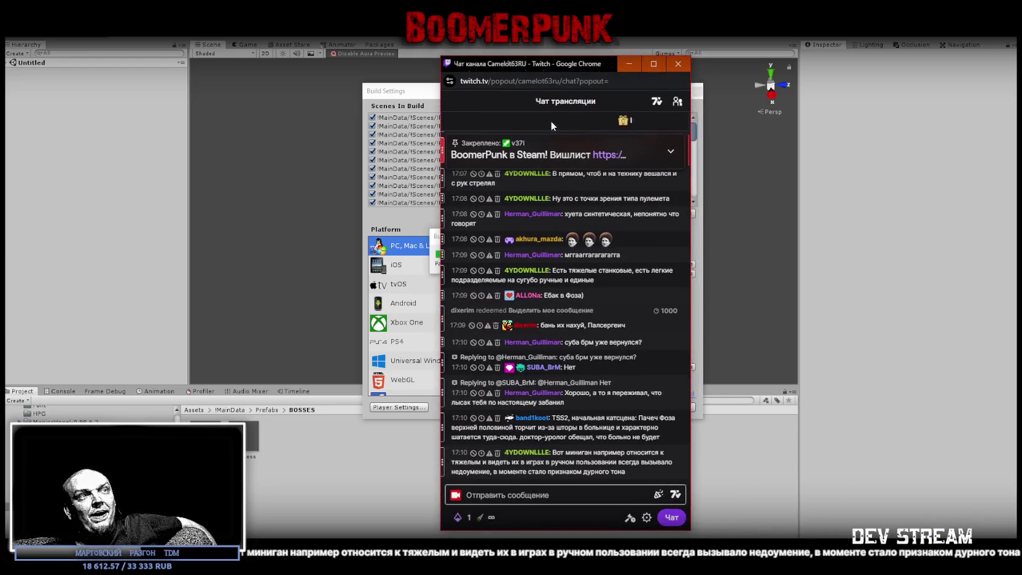
click(544, 367)
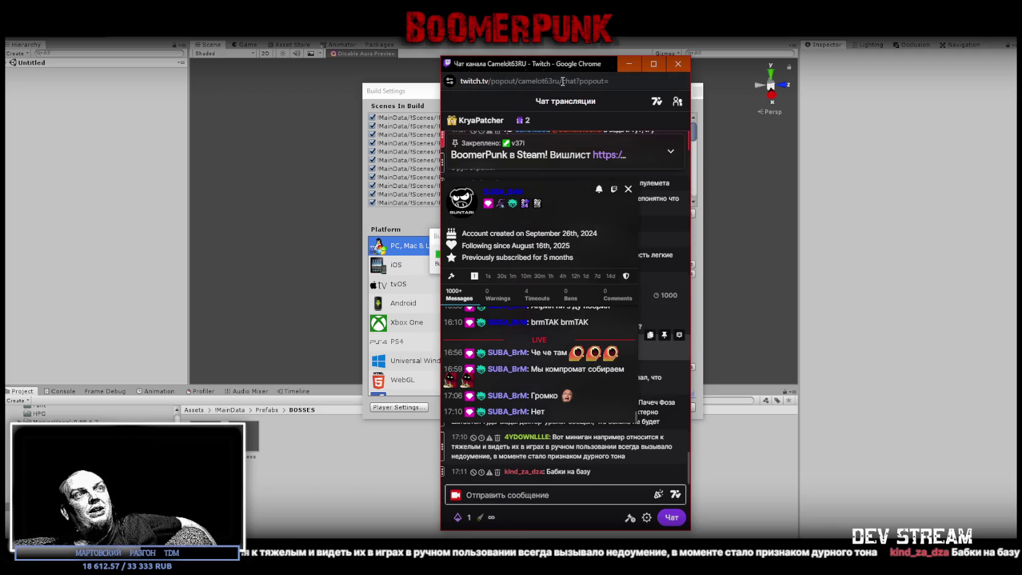
click(538, 87)
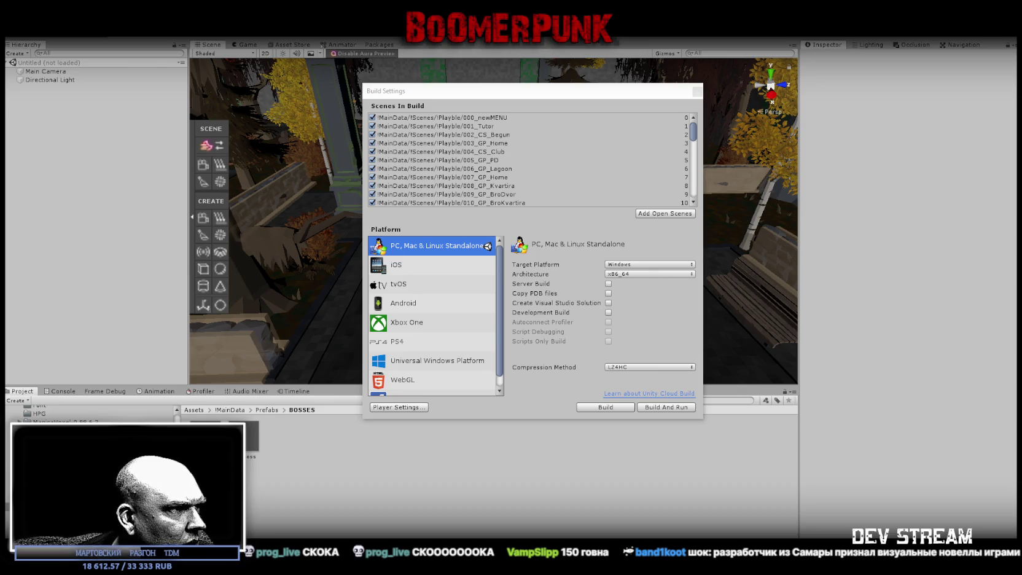
- Switch to Chrome showing SteamDB's Steam releases from the past 7 days
key(alt+Tab)
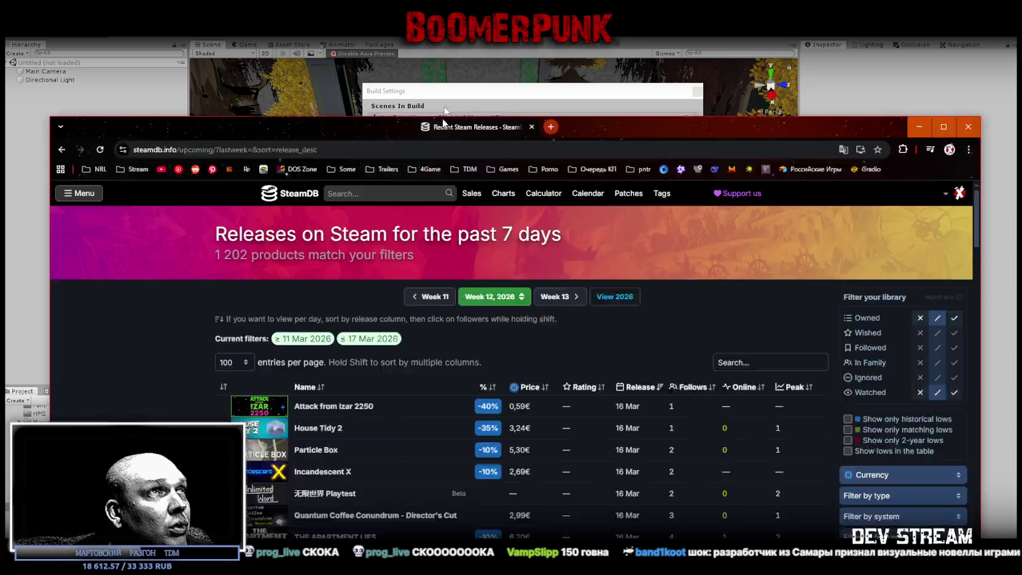
- Scroll SteamDB's weekly releases table and load another page of 17 Mar releases
scroll(866, 381, down, 20)
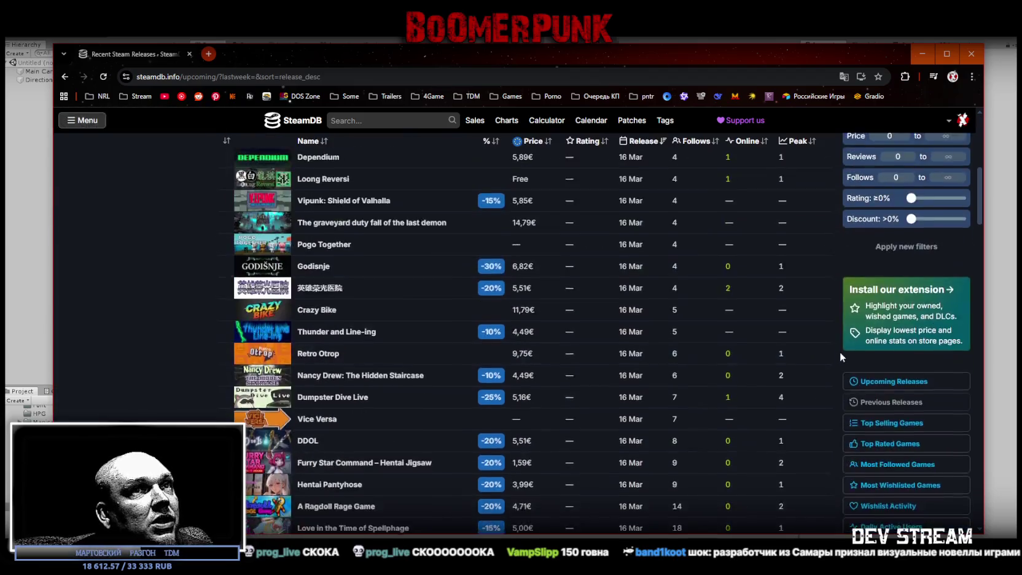
scroll(858, 373, down, 10)
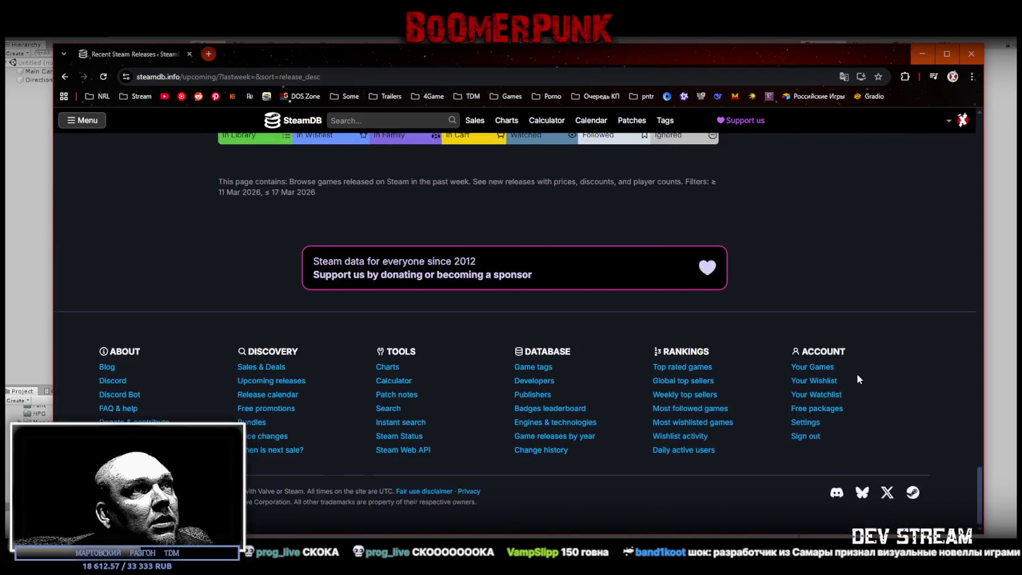
scroll(795, 349, up, 5)
click(691, 209)
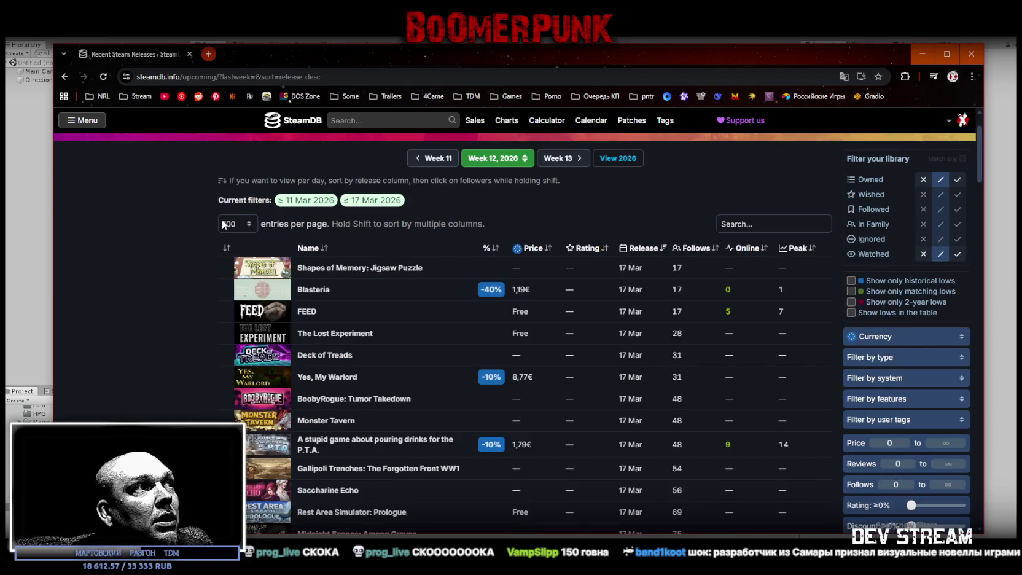
scroll(121, 227, down, 15)
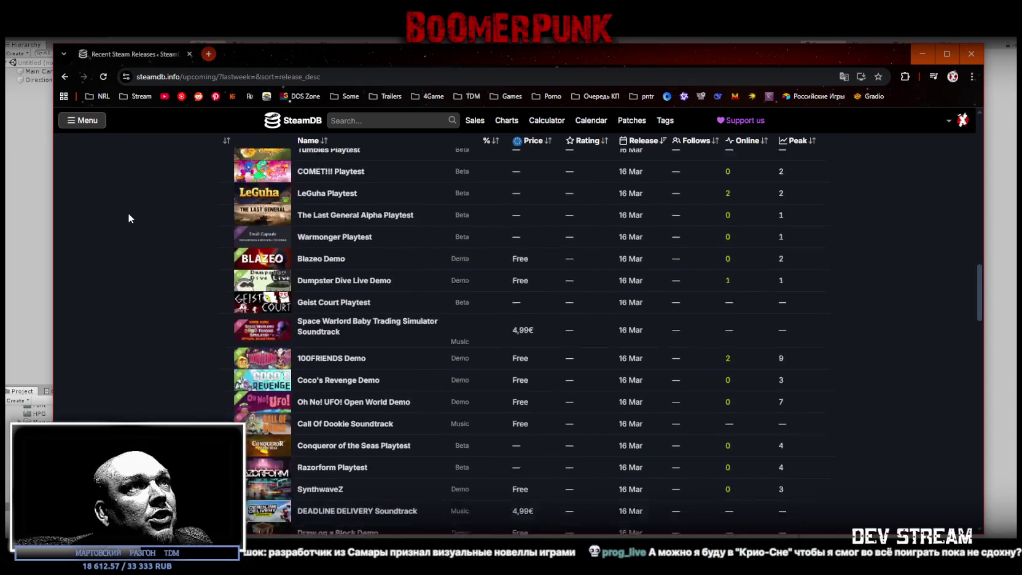
scroll(135, 210, up, 1)
mouse_move(272, 216)
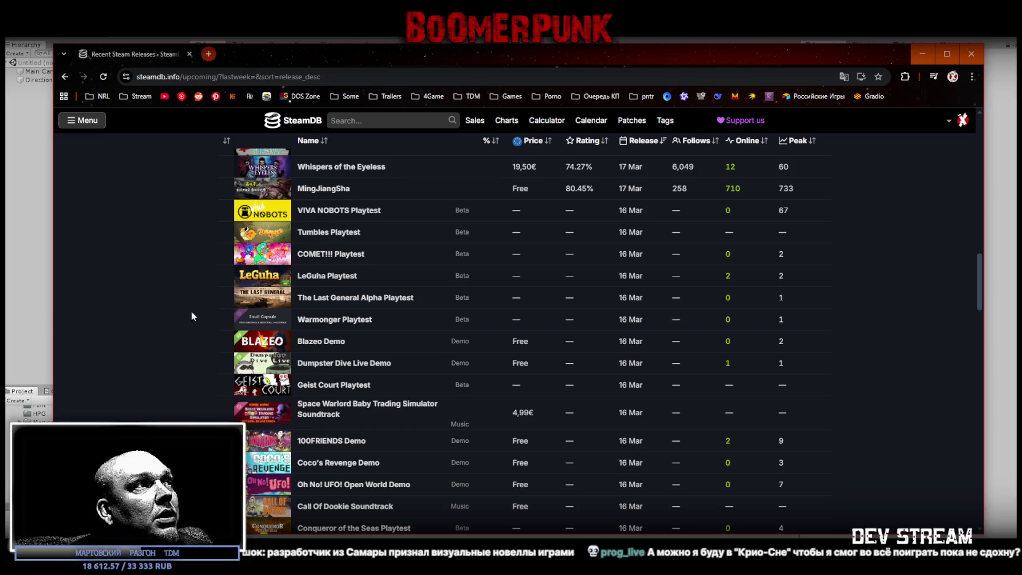
scroll(178, 312, down, 1)
scroll(171, 248, down, 15)
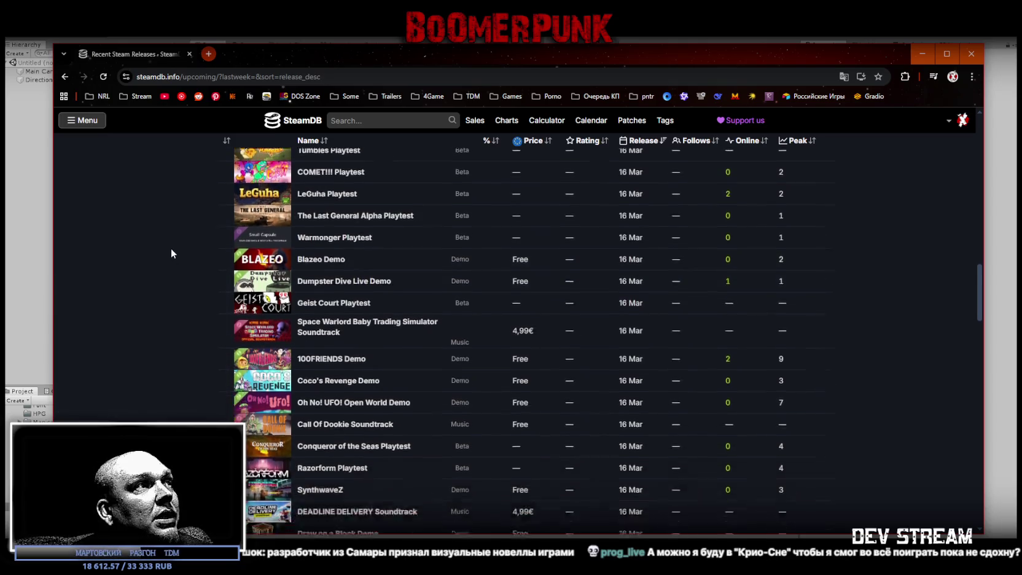
- Browse a further page of releases, then minimize Chrome to return to Unity
click(716, 295)
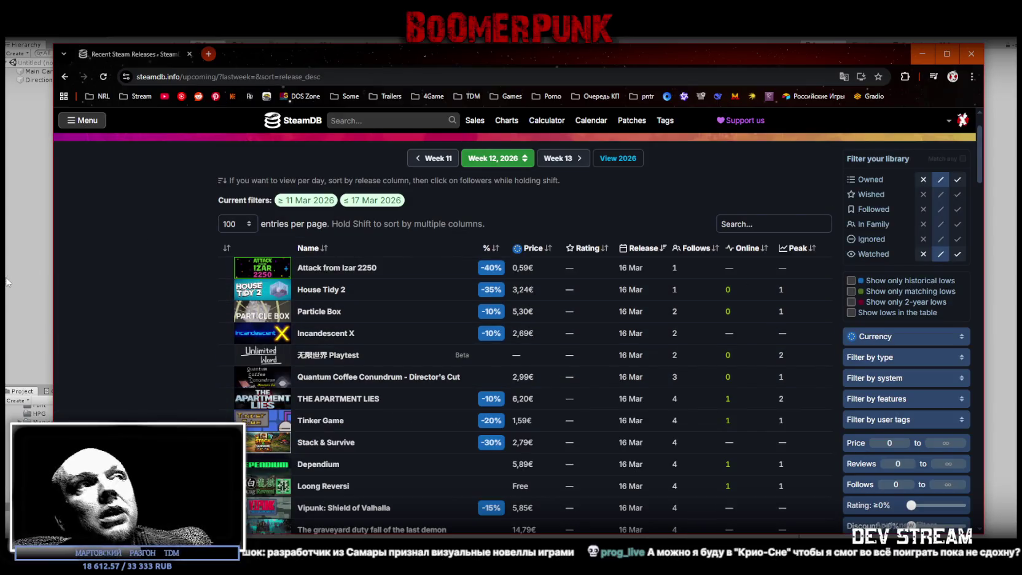
scroll(114, 246, down, 7)
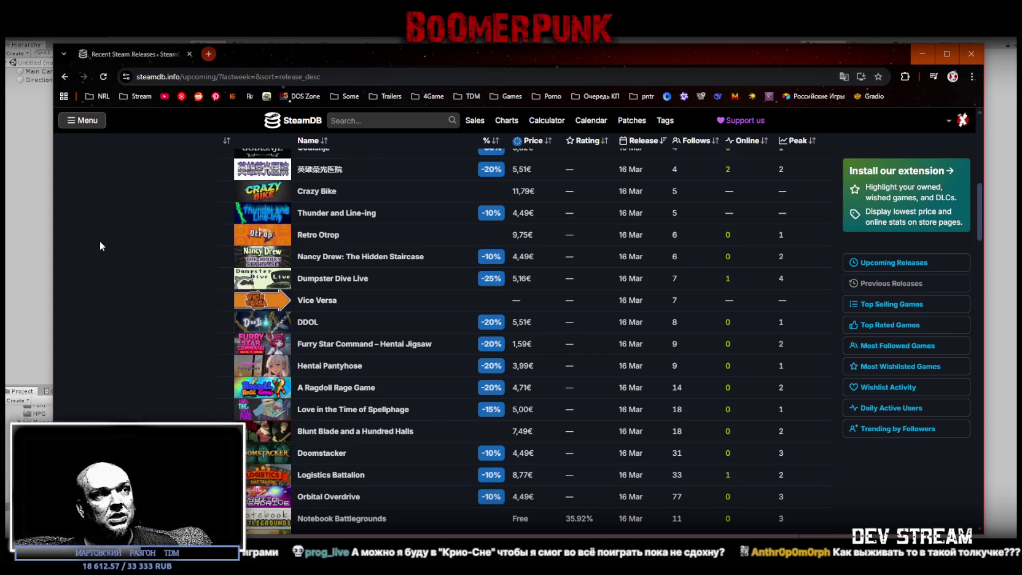
scroll(89, 275, down, 1)
scroll(88, 278, up, 8)
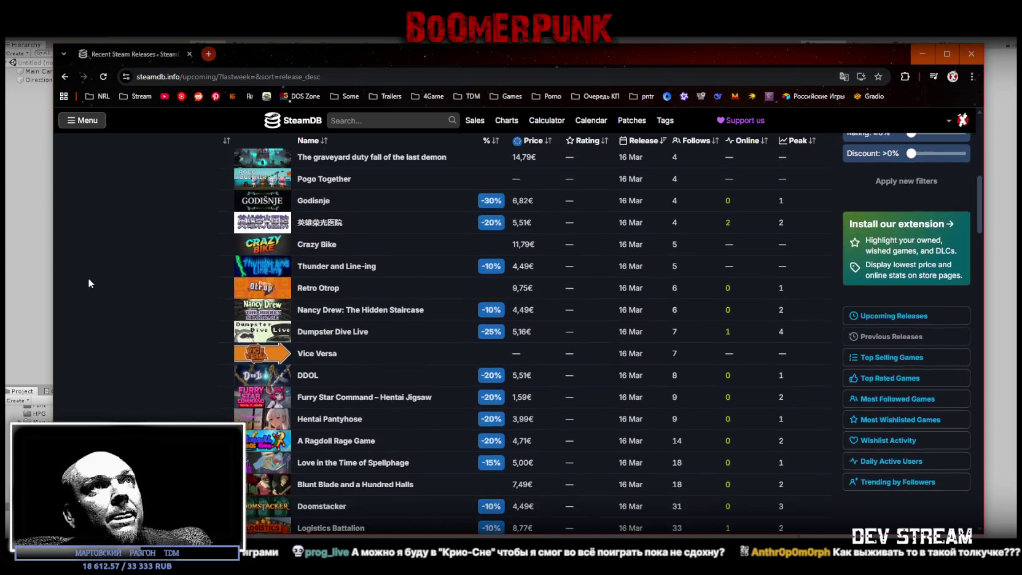
scroll(92, 282, down, 5)
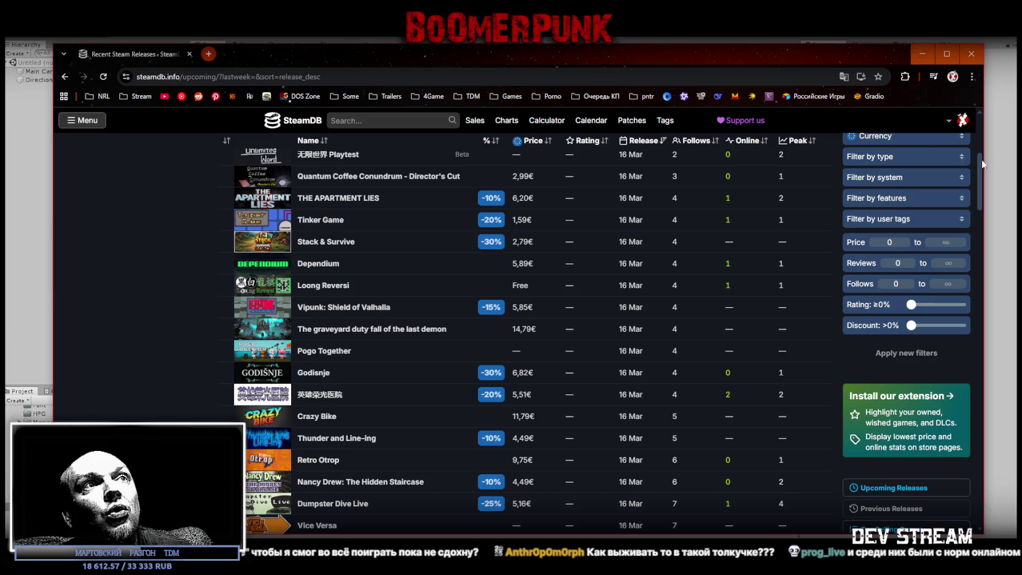
mouse_move(731, 242)
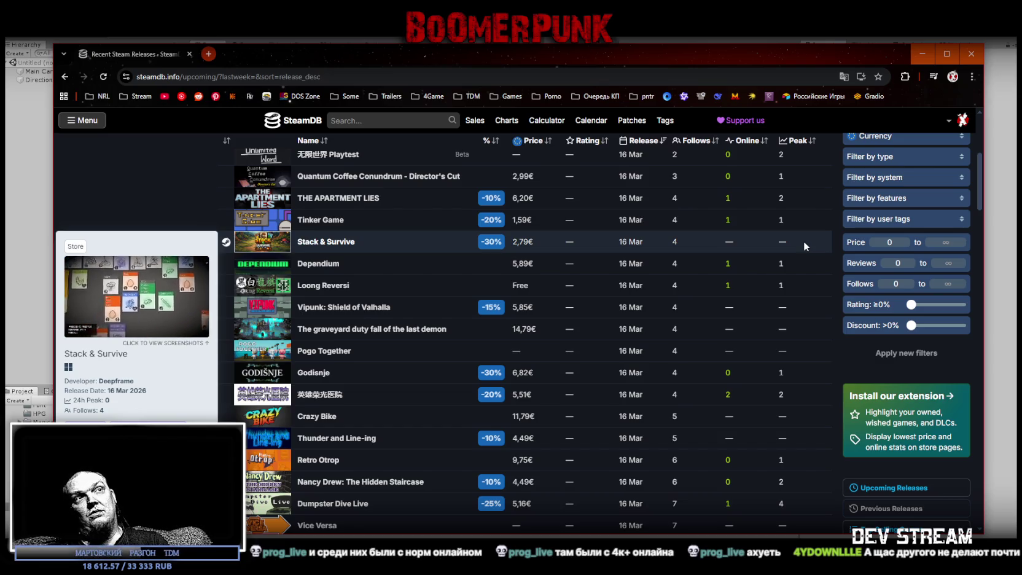
scroll(863, 149, down, 4)
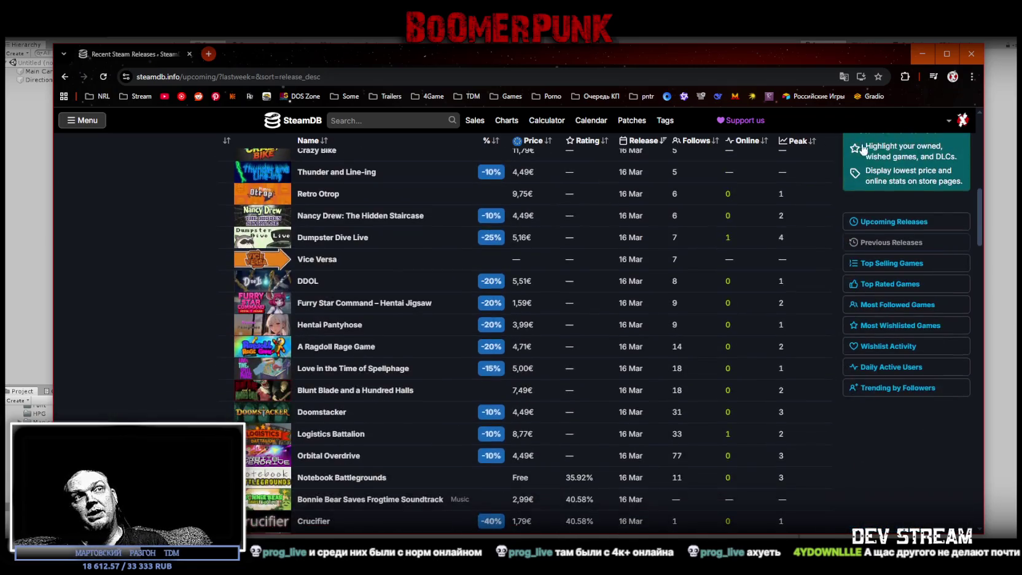
scroll(940, 199, down, 4)
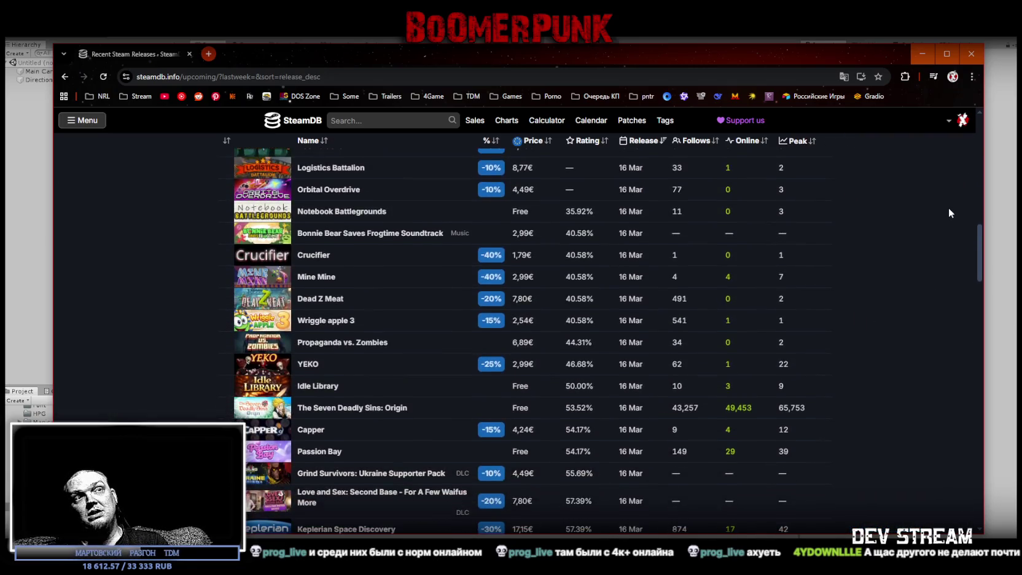
scroll(949, 208, down, 1)
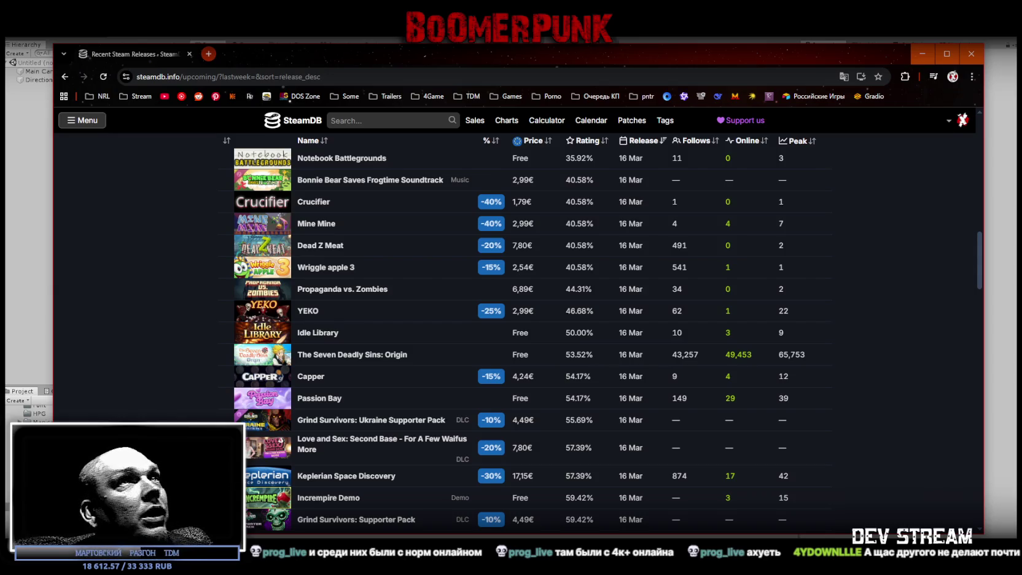
click(922, 54)
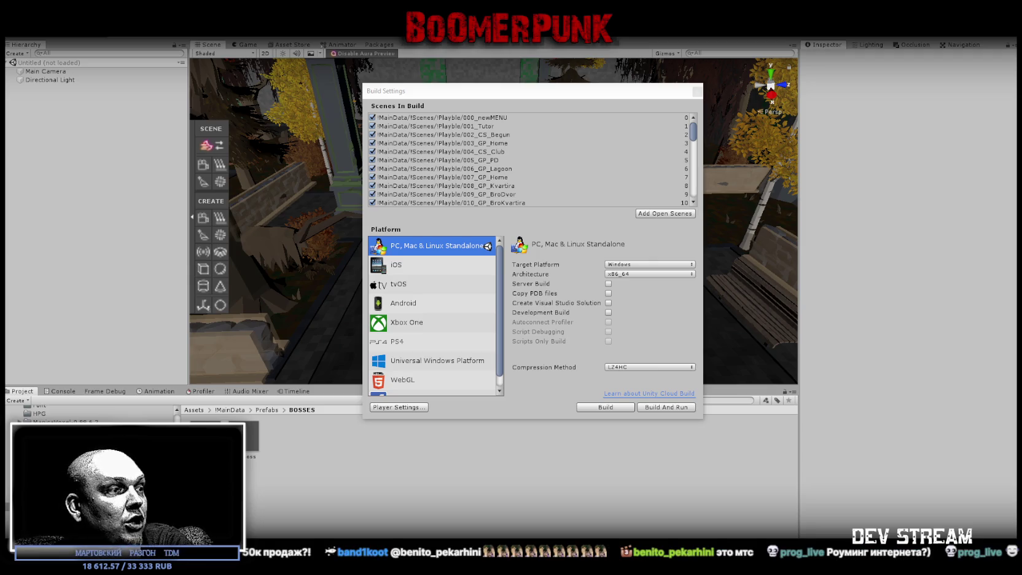
key(alt+Tab)
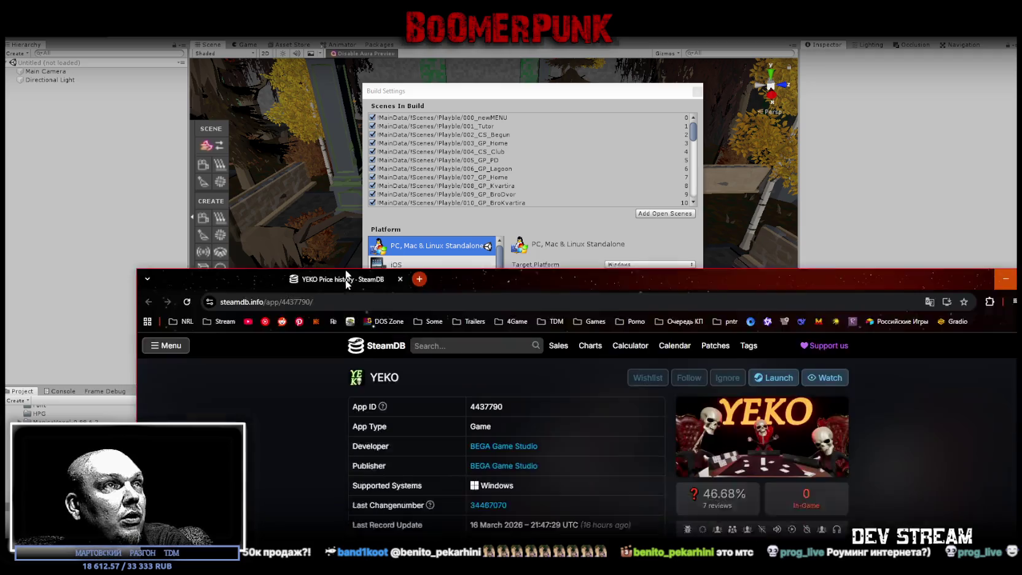
scroll(827, 397, down, 5)
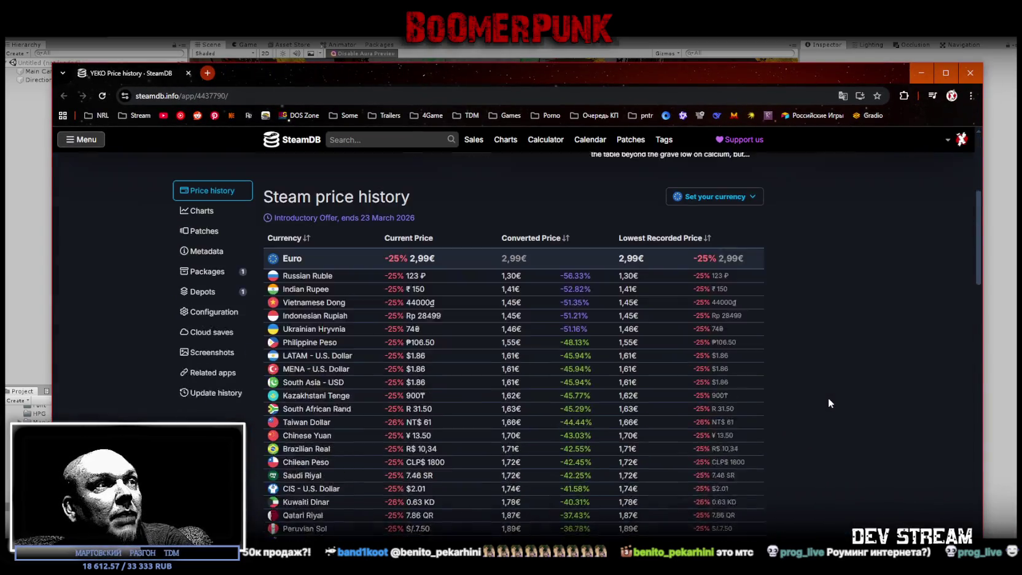
scroll(826, 391, up, 5)
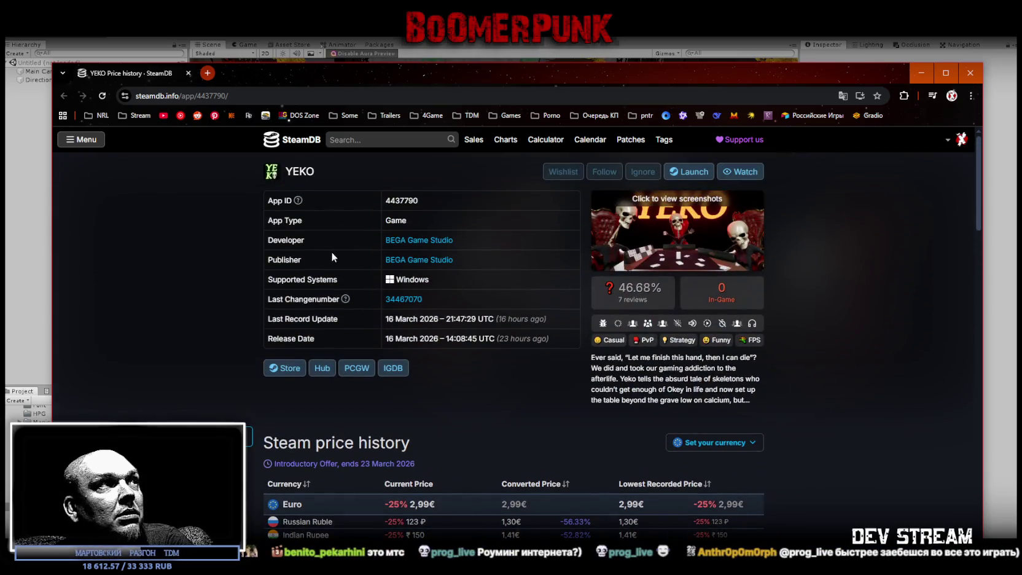
key(alt+Tab)
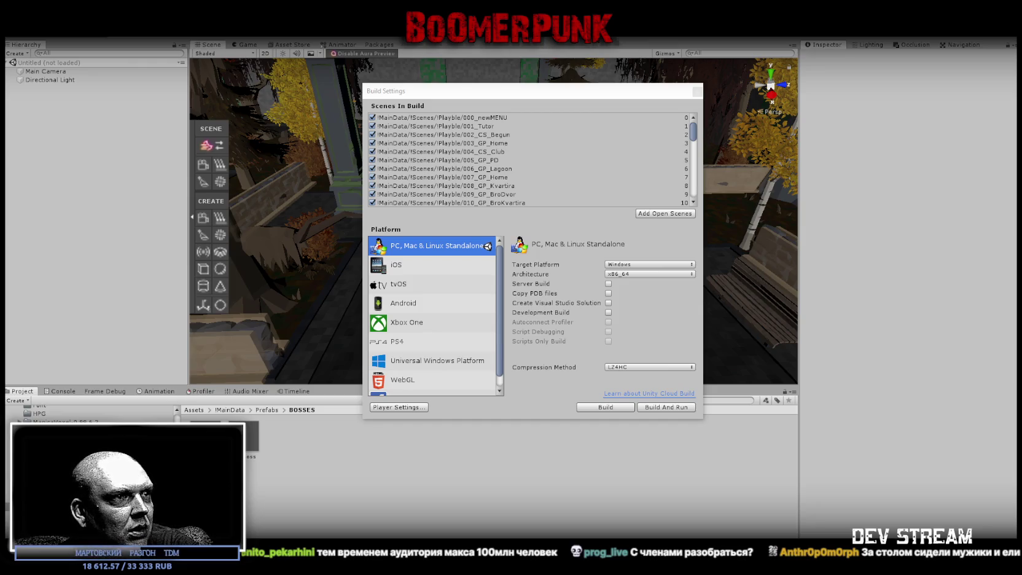
- Switch to Chrome's Steam store page for Keplerian Space Discovery
key(alt+Tab)
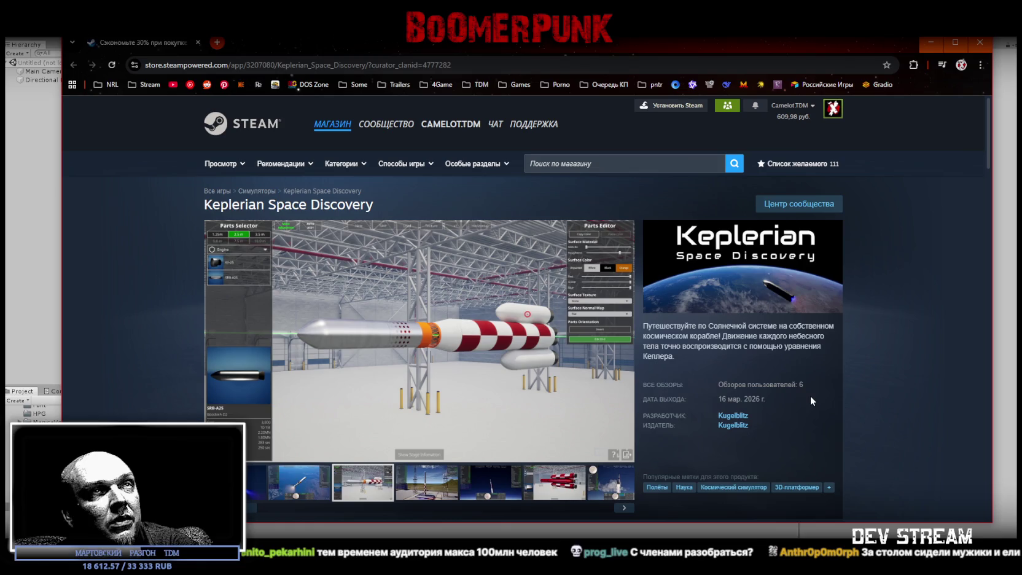
- Read through the Keplerian Space Discovery page (30% off, 616 rub., roadmap), then close it
scroll(804, 401, down, 3)
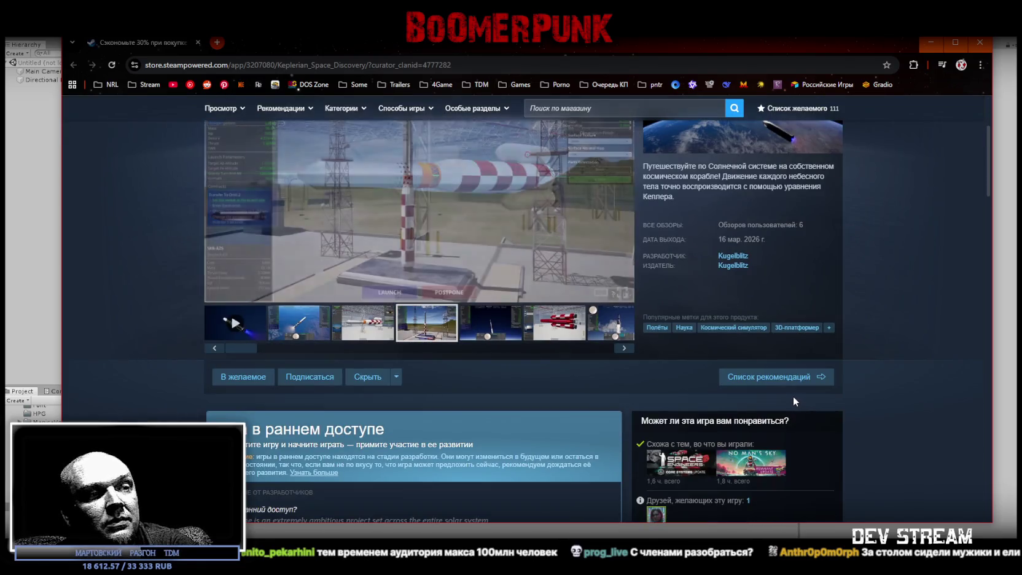
scroll(429, 443, up, 2)
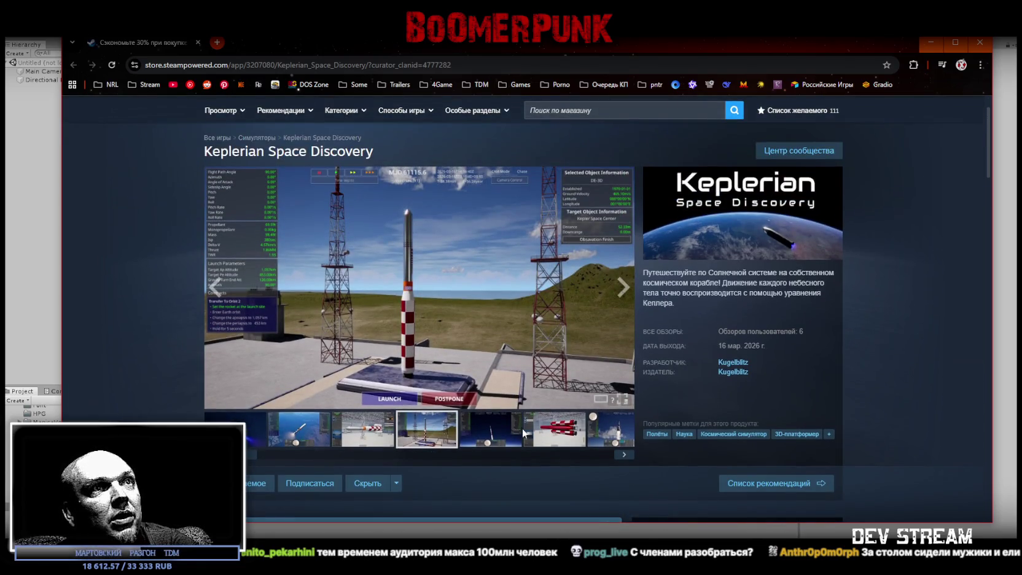
scroll(528, 458, down, 2)
scroll(543, 452, down, 2)
scroll(541, 453, down, 5)
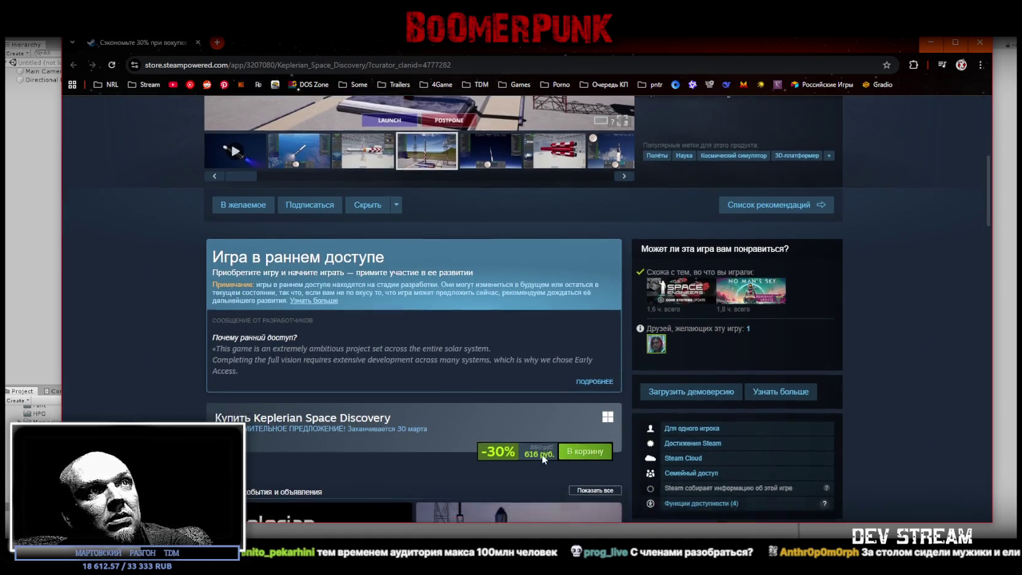
scroll(541, 458, up, 4)
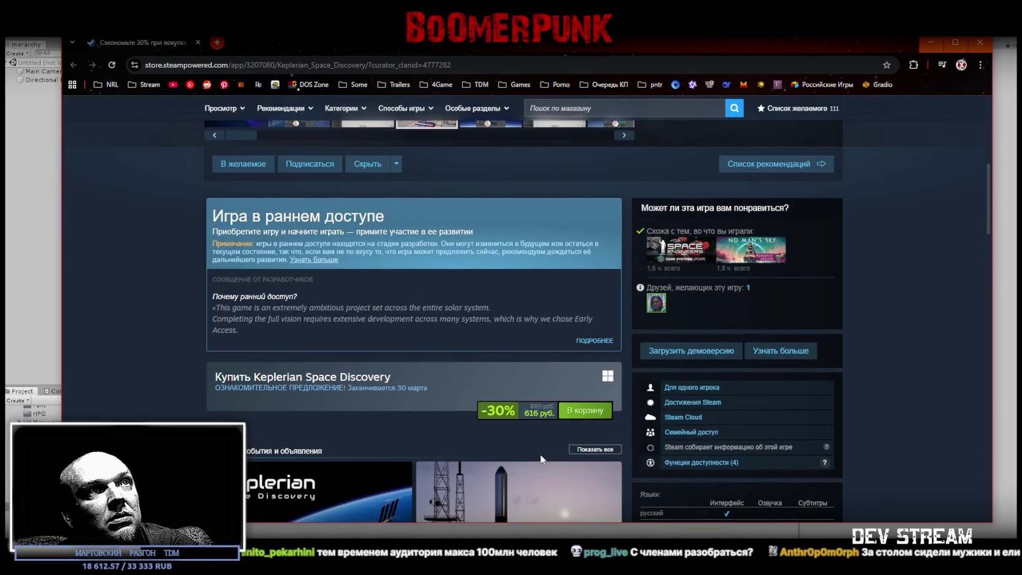
mouse_move(654, 310)
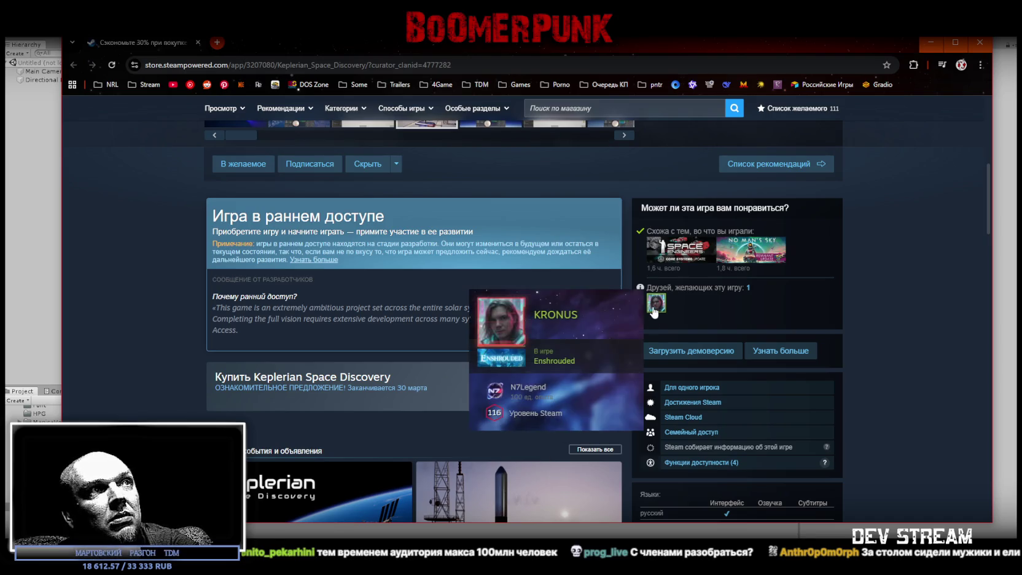
scroll(915, 435, down, 4)
scroll(910, 436, down, 1)
scroll(885, 423, down, 6)
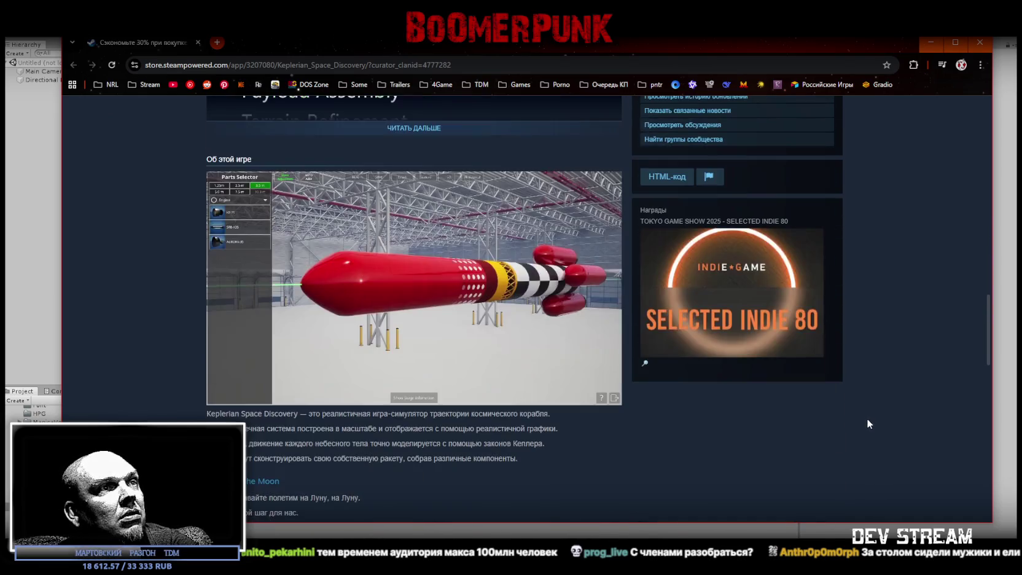
scroll(864, 417, up, 3)
scroll(140, 198, up, 3)
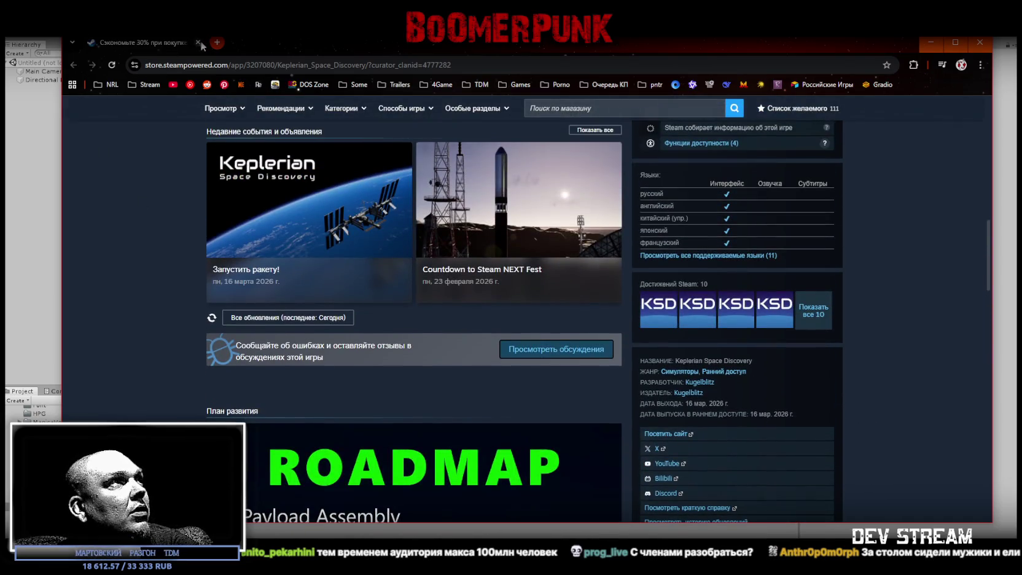
click(198, 42)
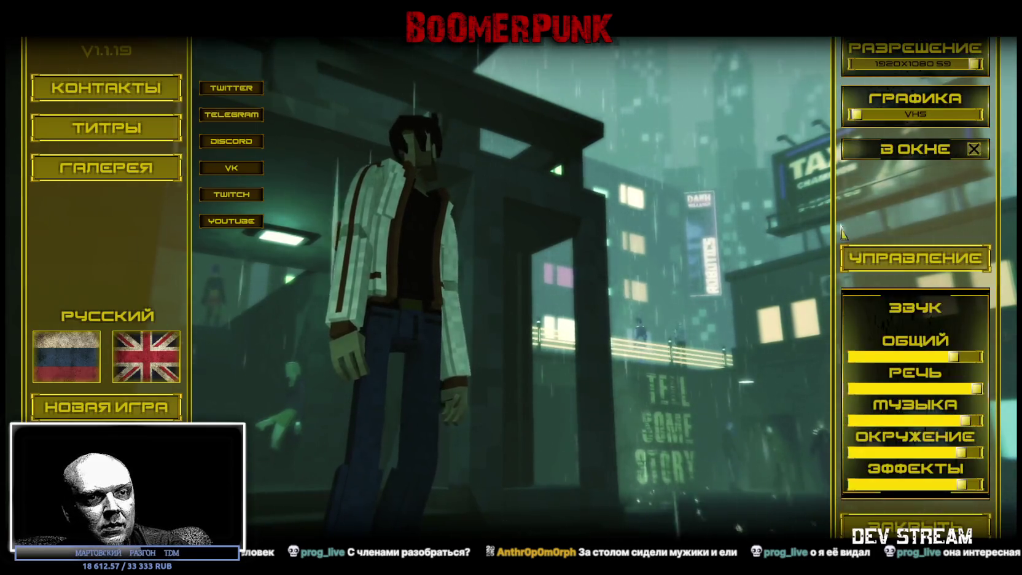
- Lower the ОБЩИЙ master volume and launch the Не город level from segment 11
click(923, 356)
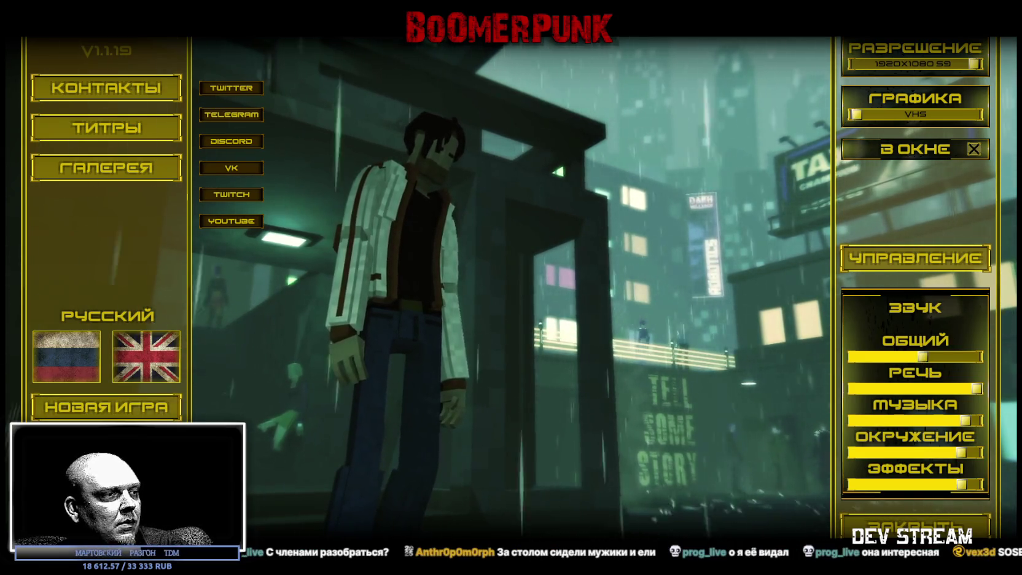
key(Escape)
click(872, 421)
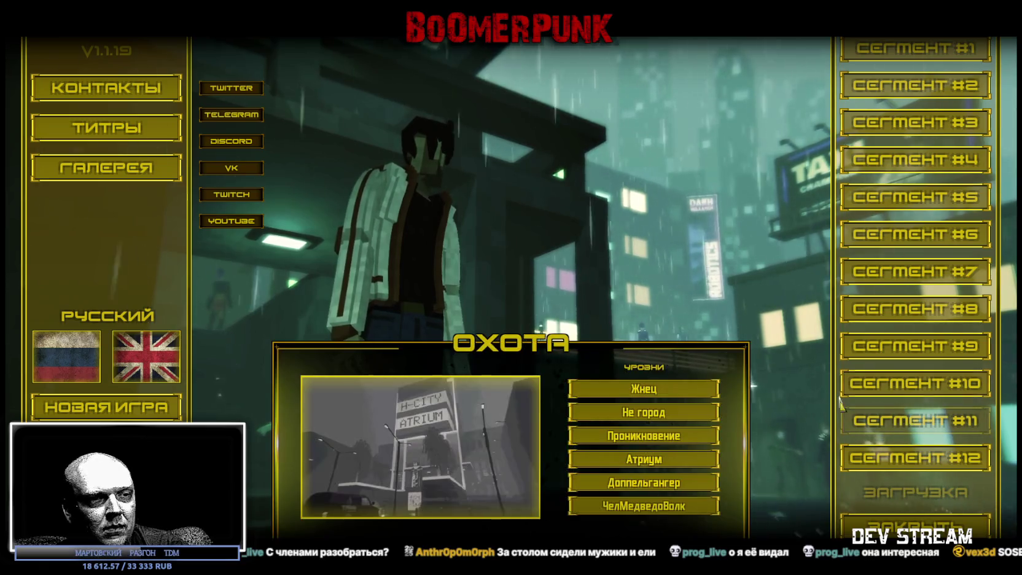
click(682, 413)
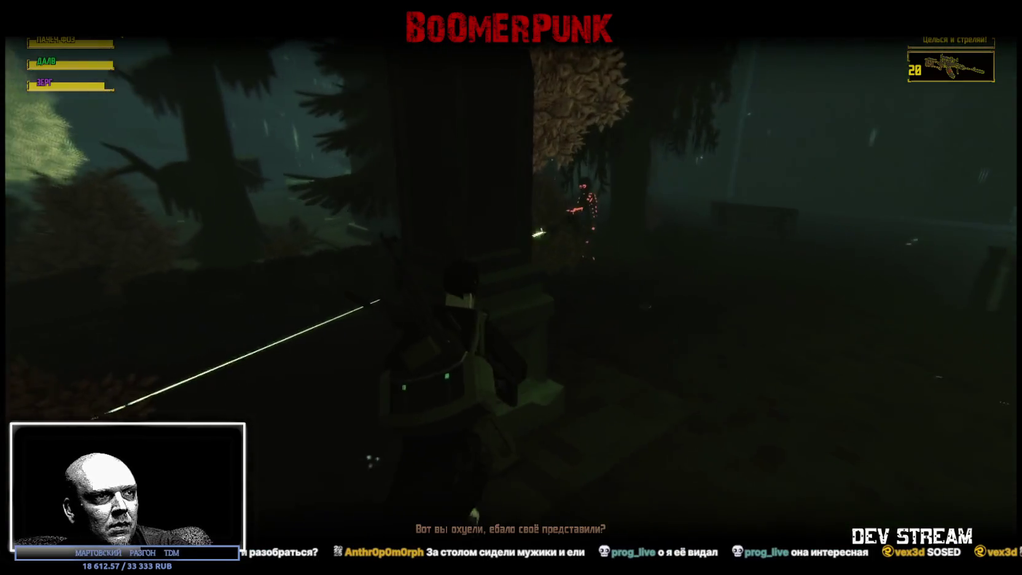
- Play the Не город forest level with a few pauses, then quit the game with Alt+F4 and confirm
key(Escape)
key(Escape)
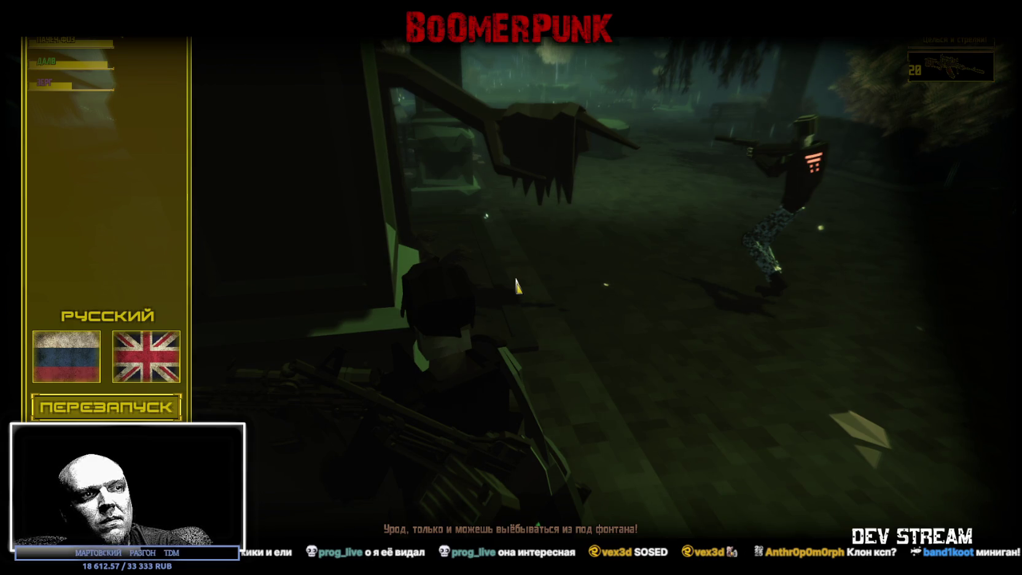
key(Escape)
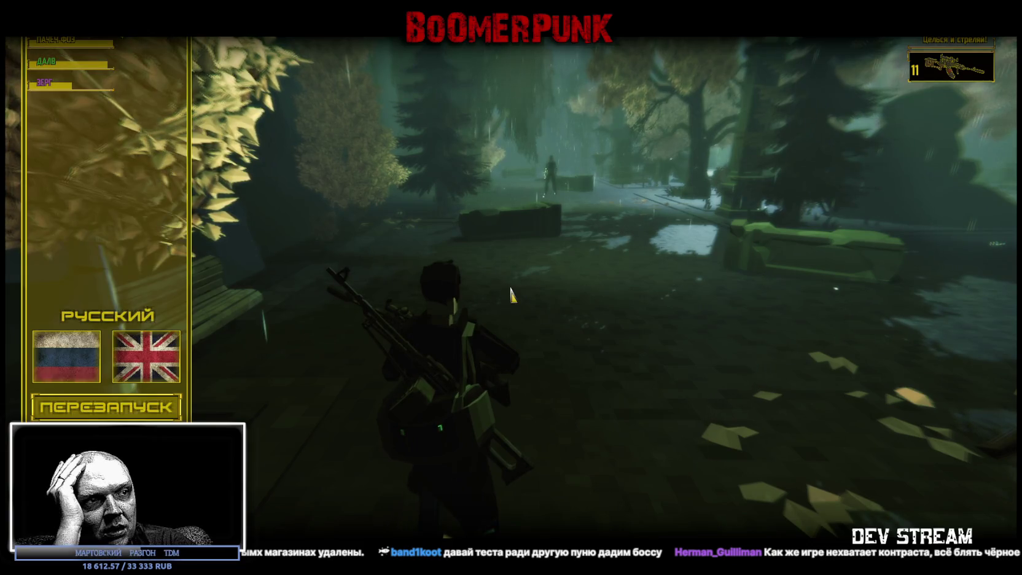
key(Escape)
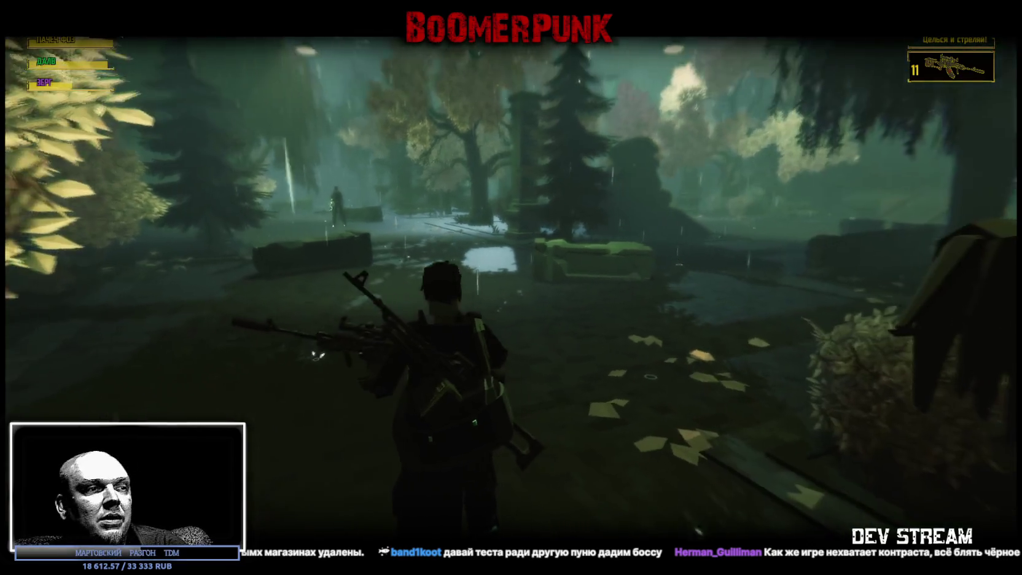
key(Escape)
key(alt+F4)
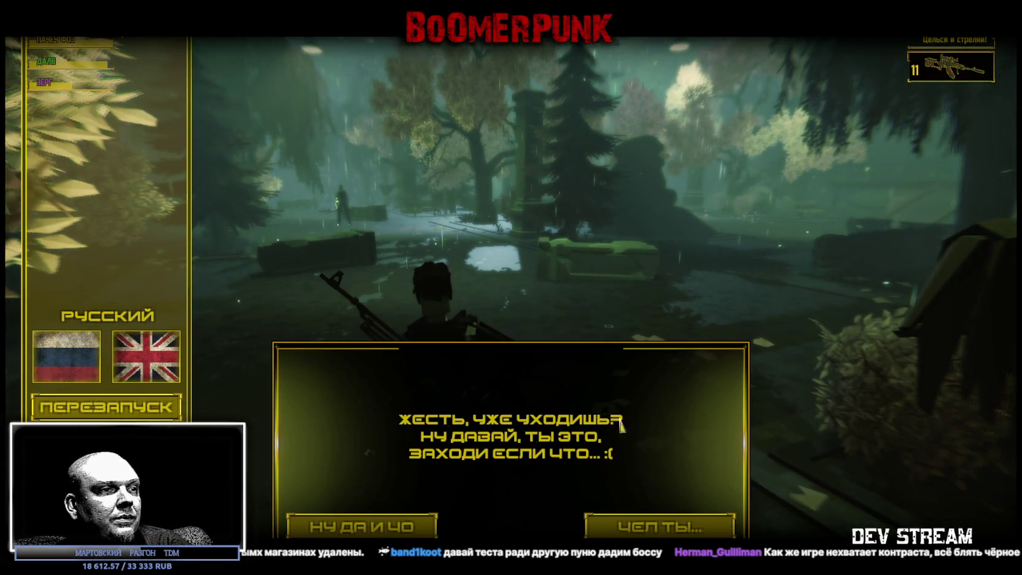
click(405, 524)
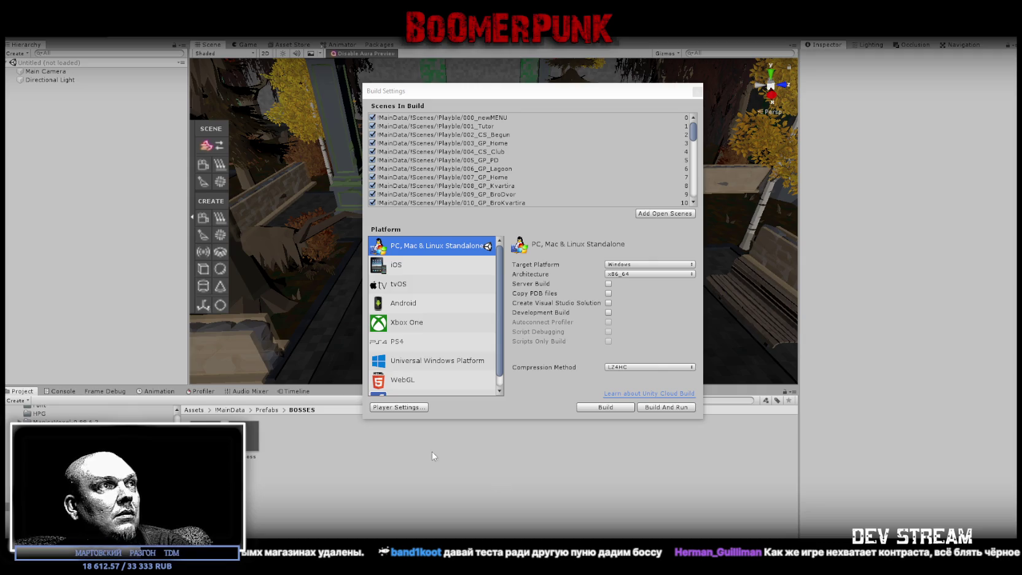
- Close Build Settings and delete AIEnemy07 from ZeroAtrium > AI in the Hierarchy
click(698, 91)
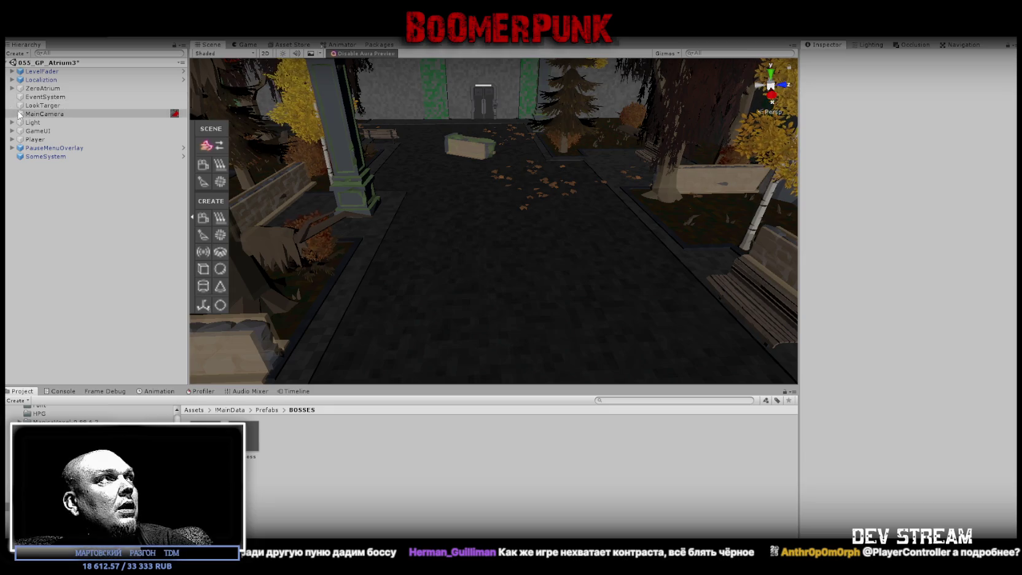
click(12, 89)
click(19, 148)
click(52, 157)
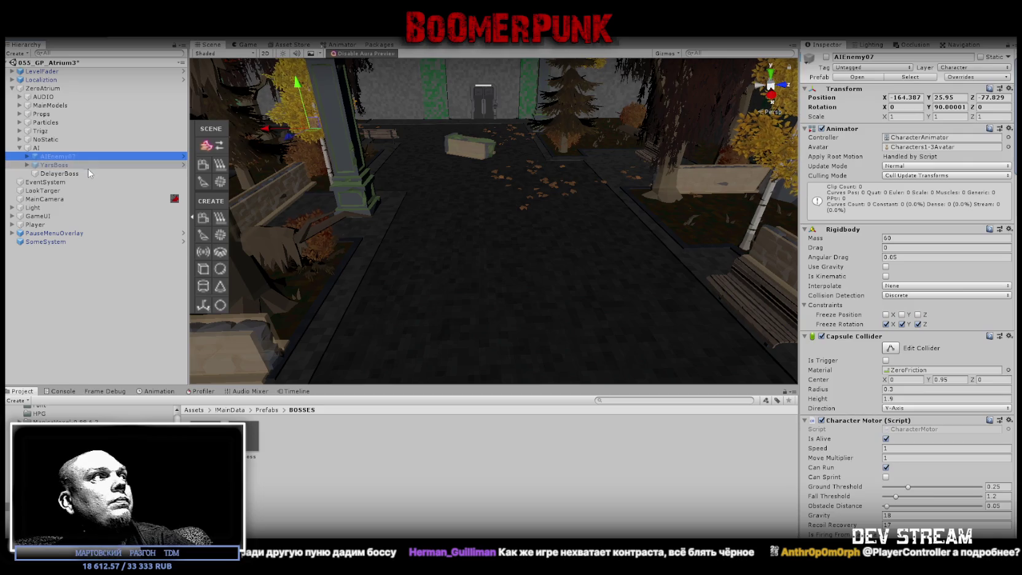
key(Delete)
- Remove DelayerBoss's third Delayed Enable component, whose target object is missing
click(67, 165)
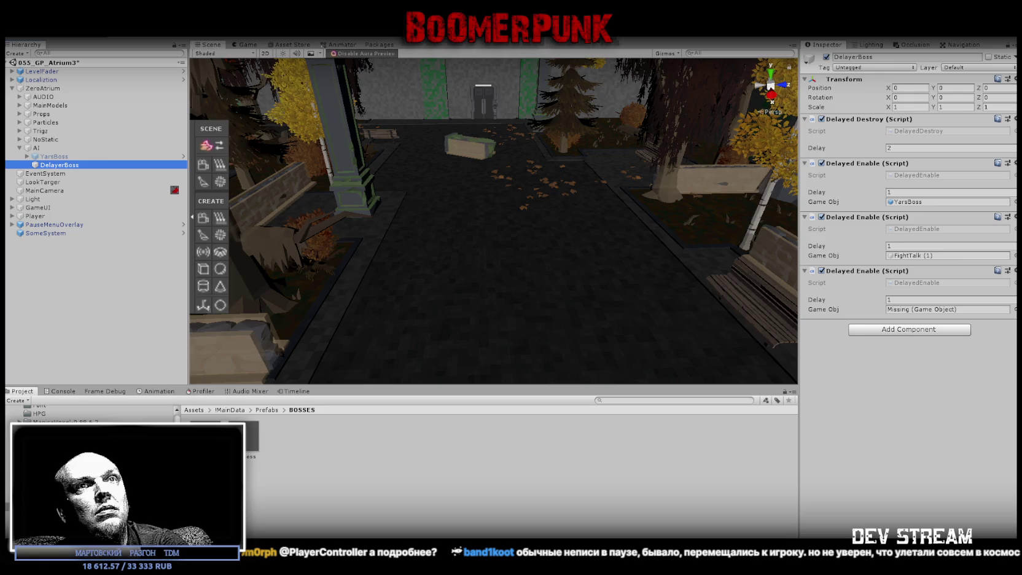
click(1014, 271)
click(921, 298)
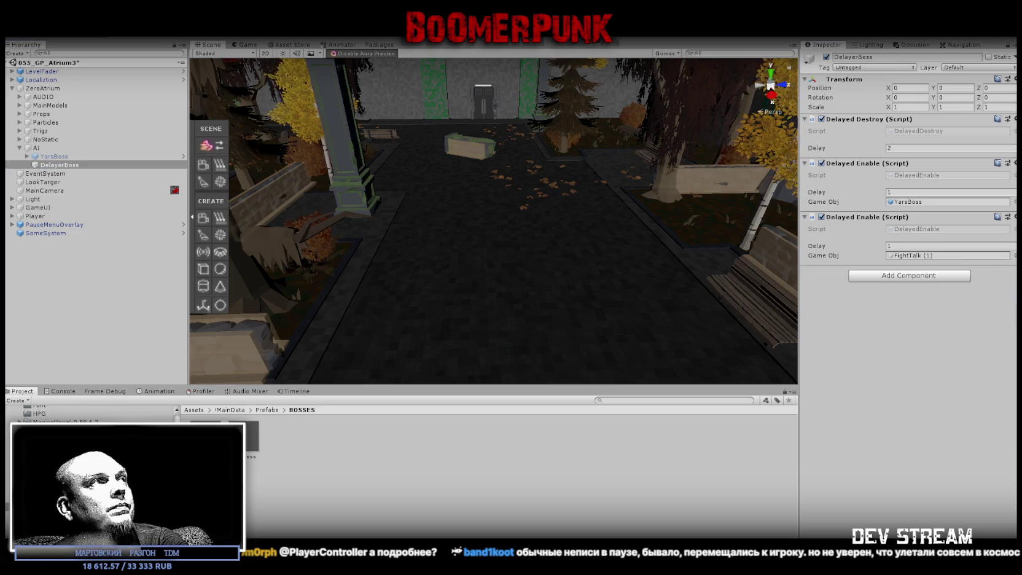
click(54, 157)
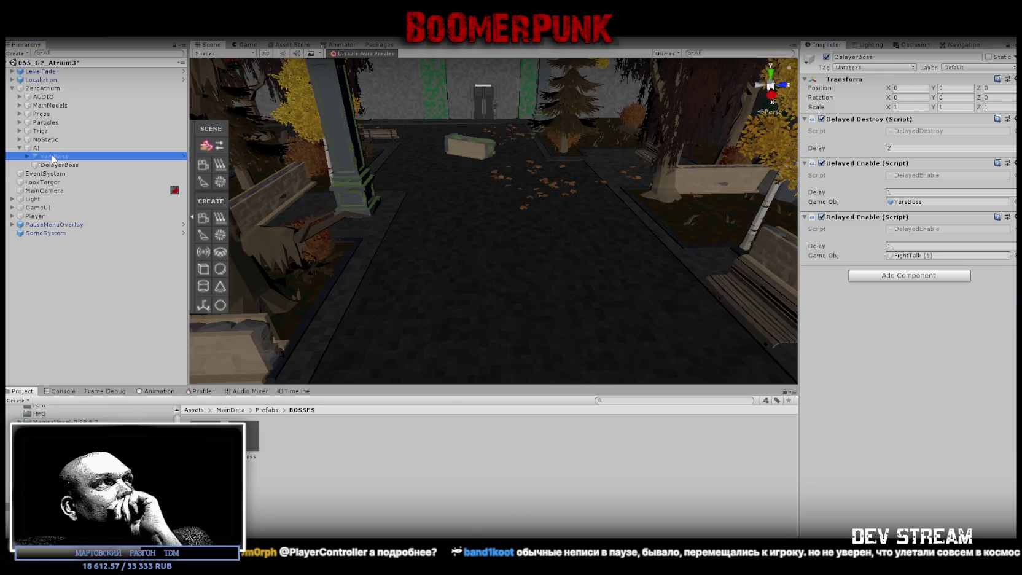
- Expand YarsBoss to reveal its mixamorig:Hips, unnamed and Die children
scroll(969, 392, down, 10)
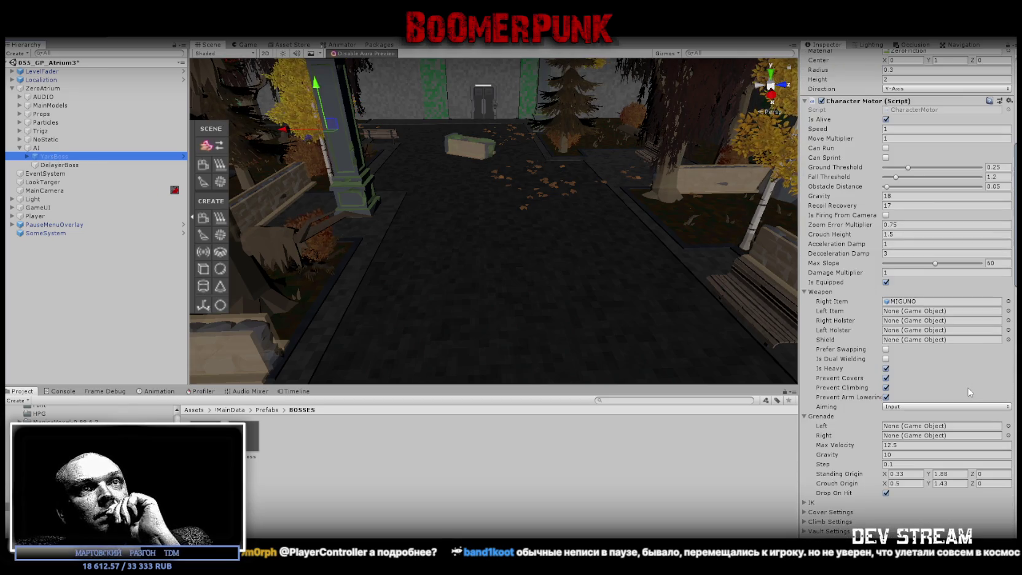
scroll(970, 392, down, 5)
scroll(969, 392, down, 3)
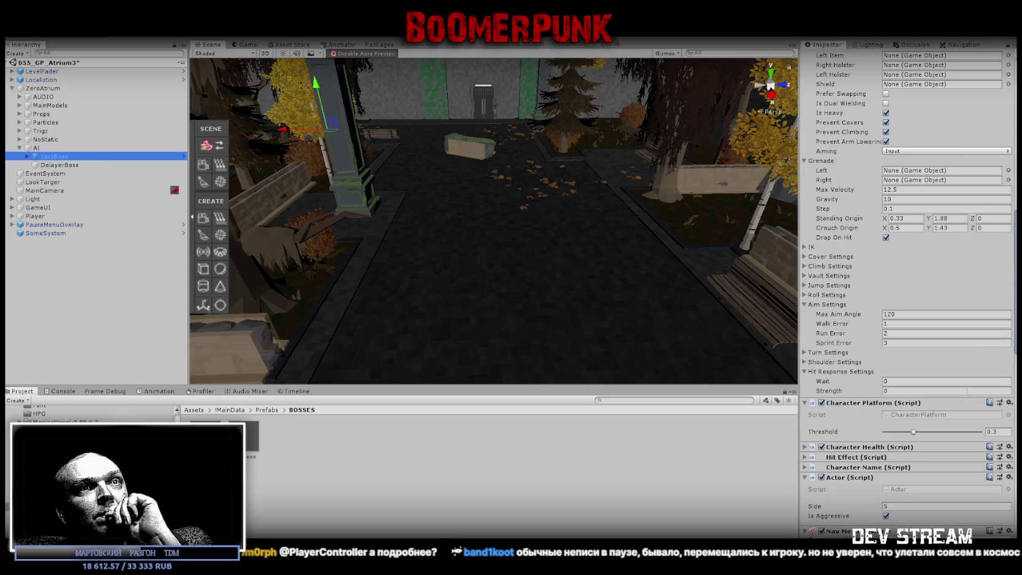
scroll(969, 392, up, 5)
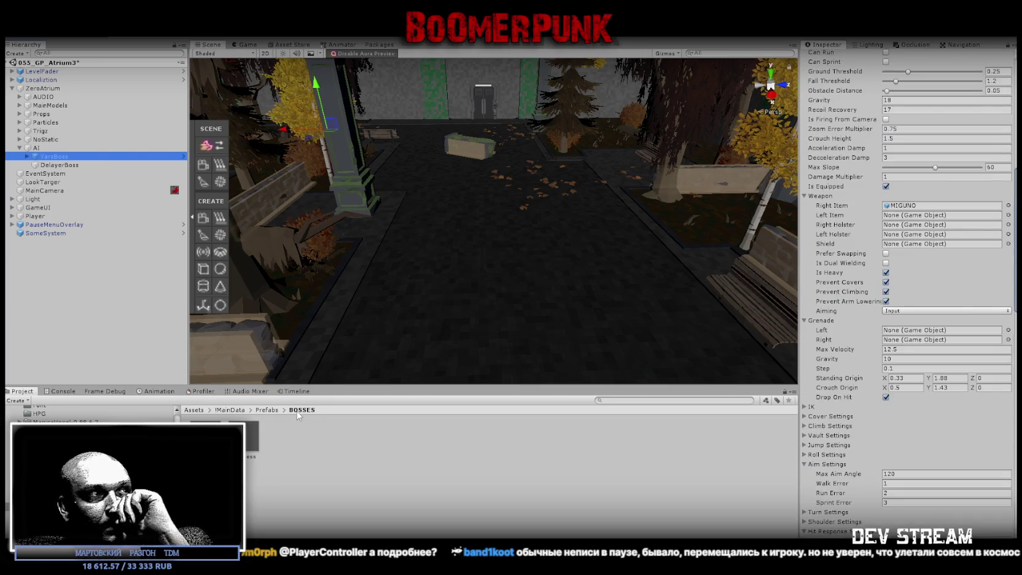
scroll(859, 283, up, 8)
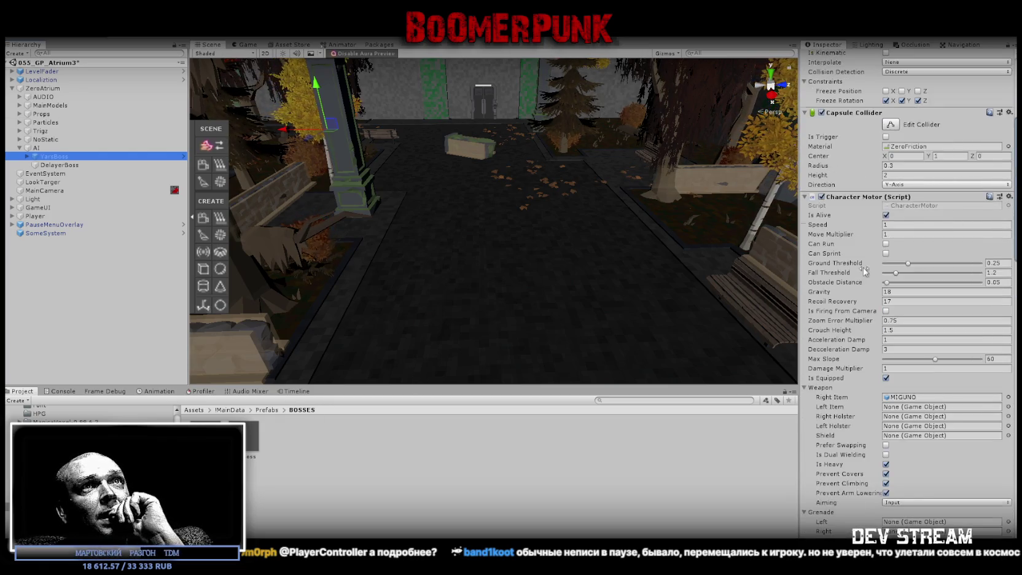
click(27, 157)
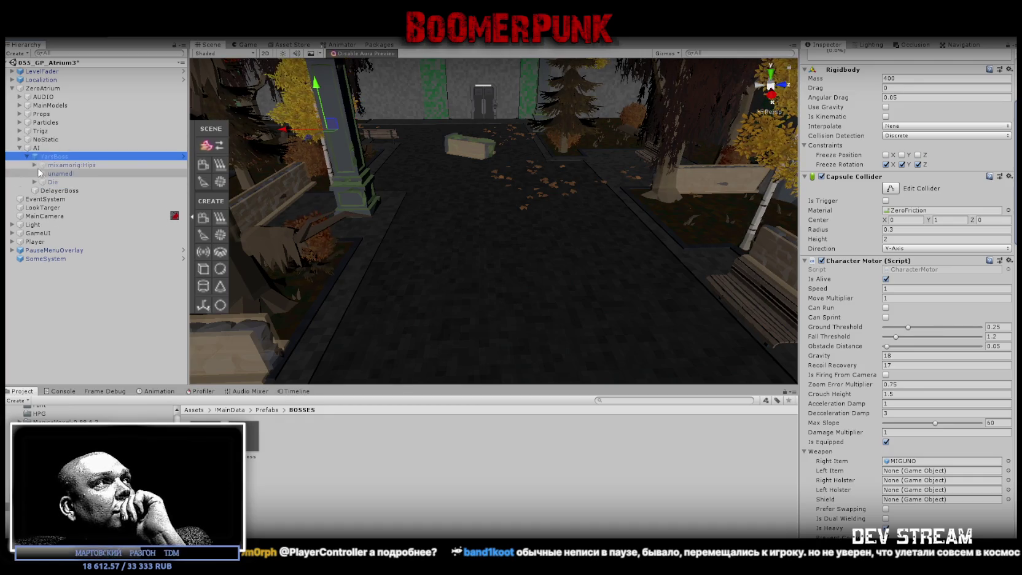
- Review YarsBoss's AI Movement (Circle Delay 1, Obstruction Radius 1) and Dead Bool, then collapse Fighter Brain
scroll(896, 424, down, 13)
scroll(897, 424, down, 20)
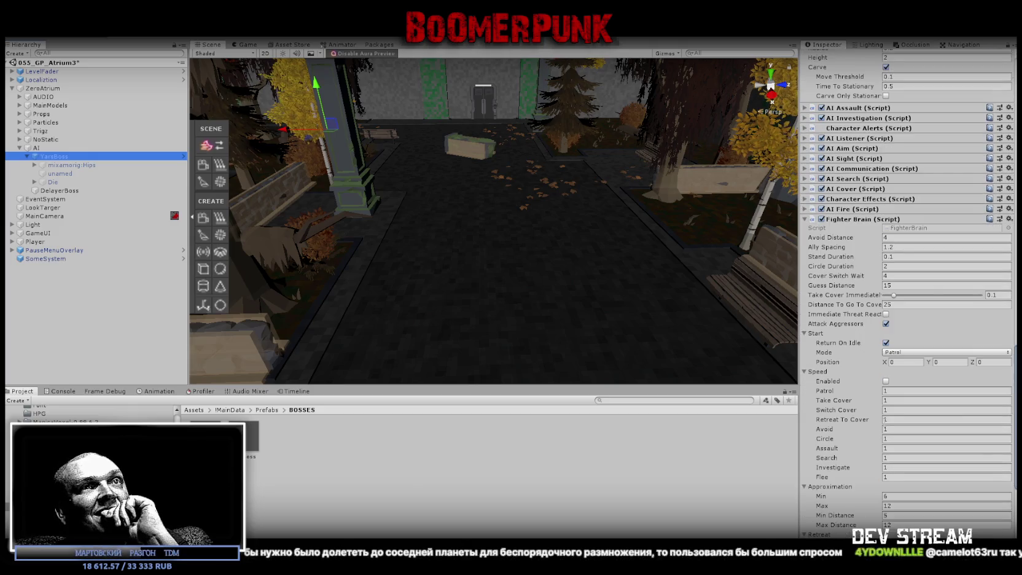
scroll(878, 426, down, 8)
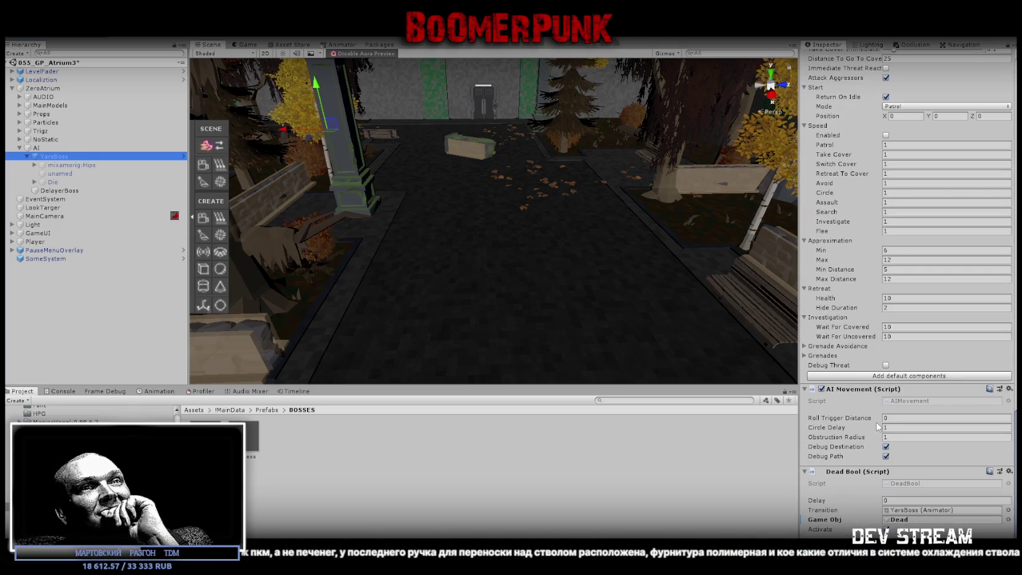
scroll(878, 426, up, 20)
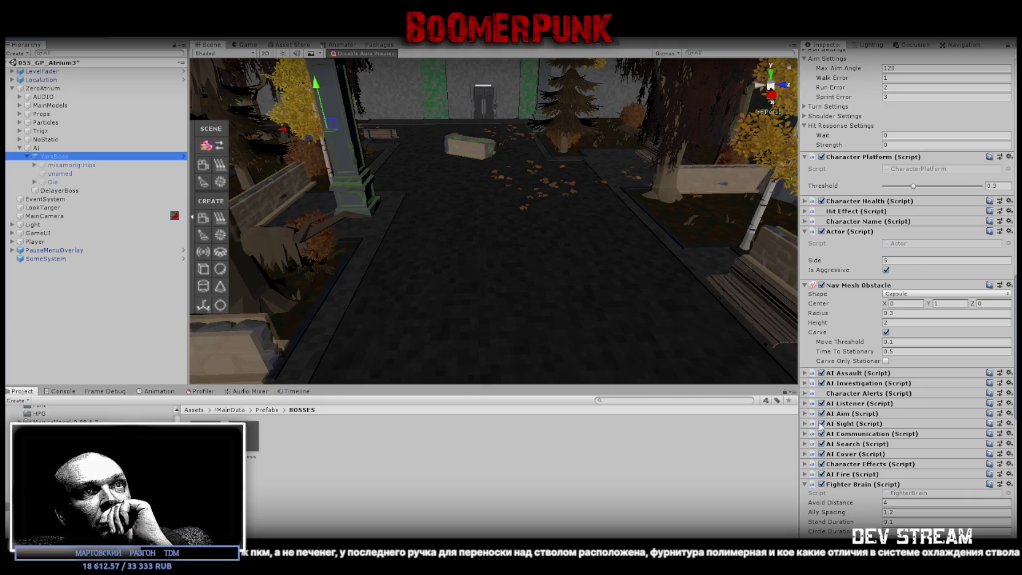
scroll(812, 398, up, 5)
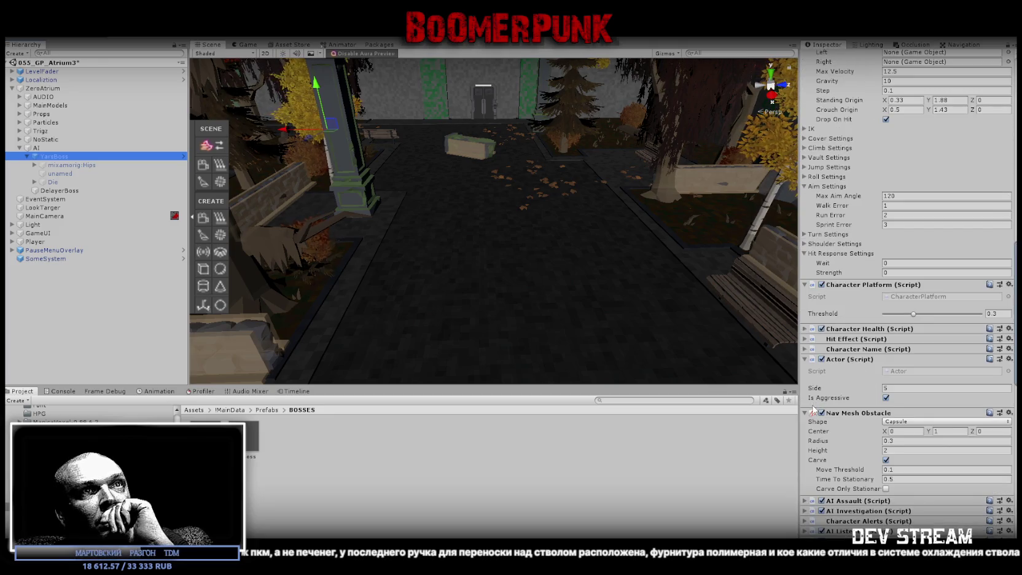
scroll(819, 326, up, 15)
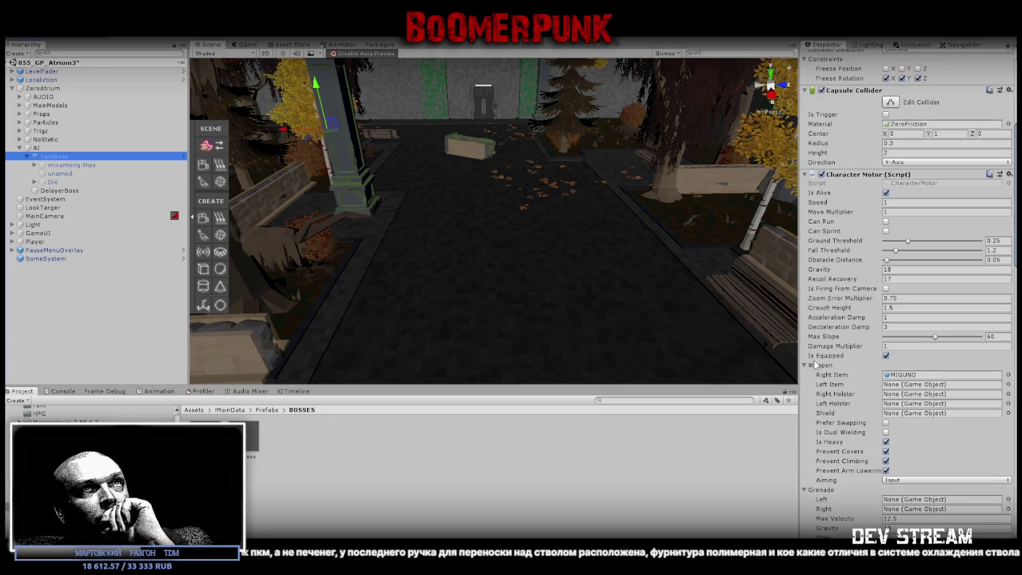
scroll(815, 368, down, 20)
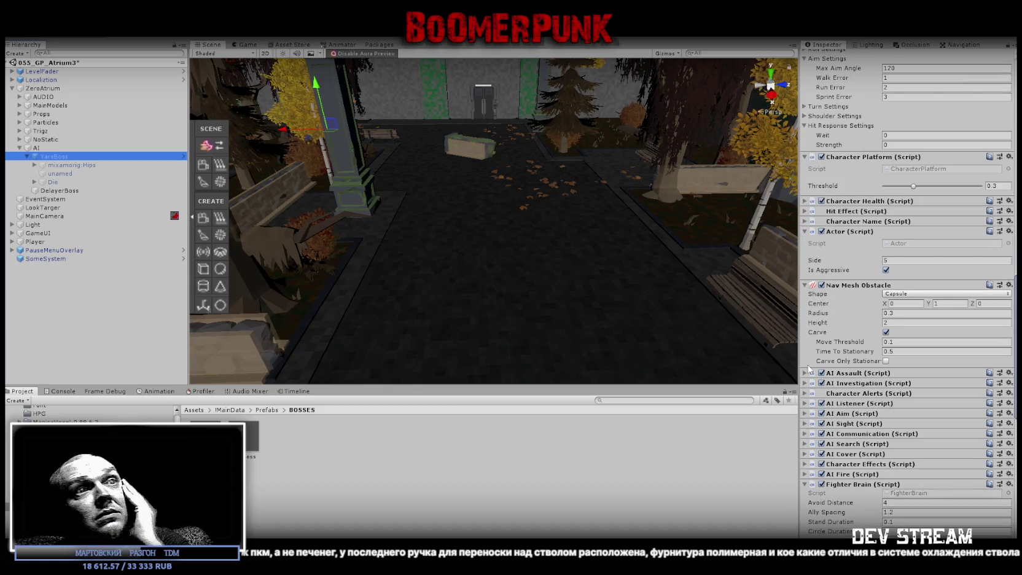
scroll(809, 370, up, 15)
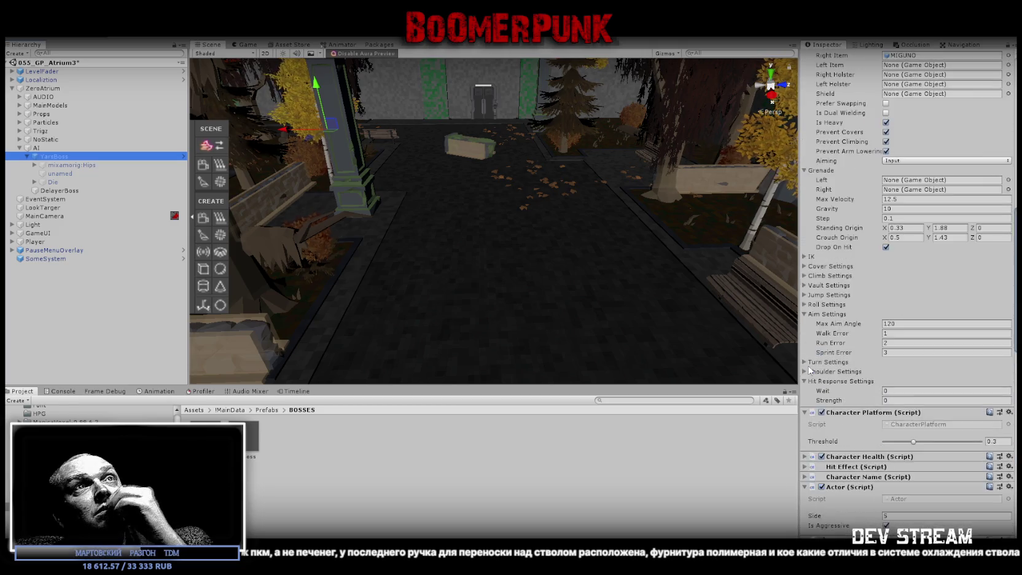
scroll(809, 368, up, 5)
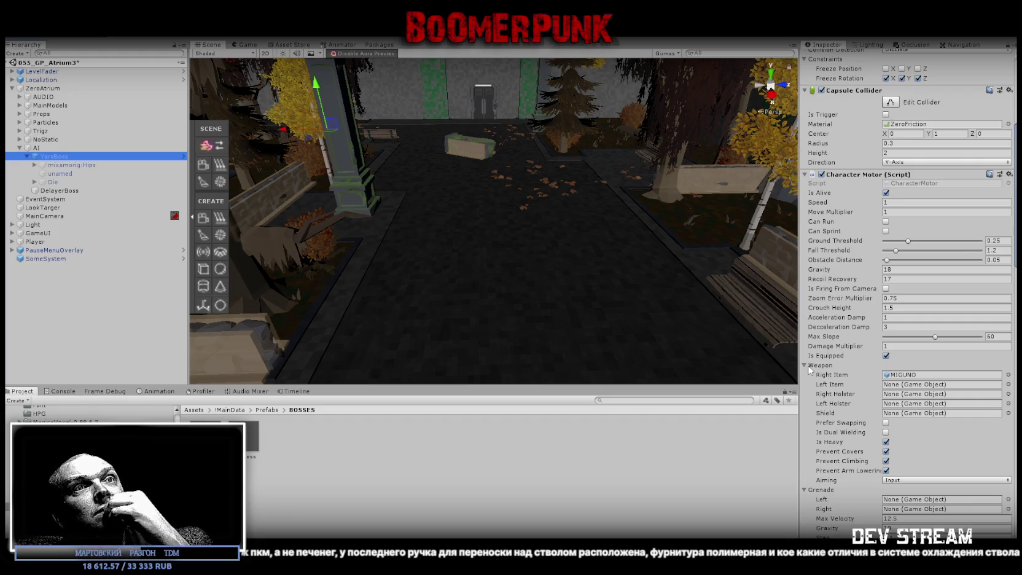
scroll(810, 370, down, 20)
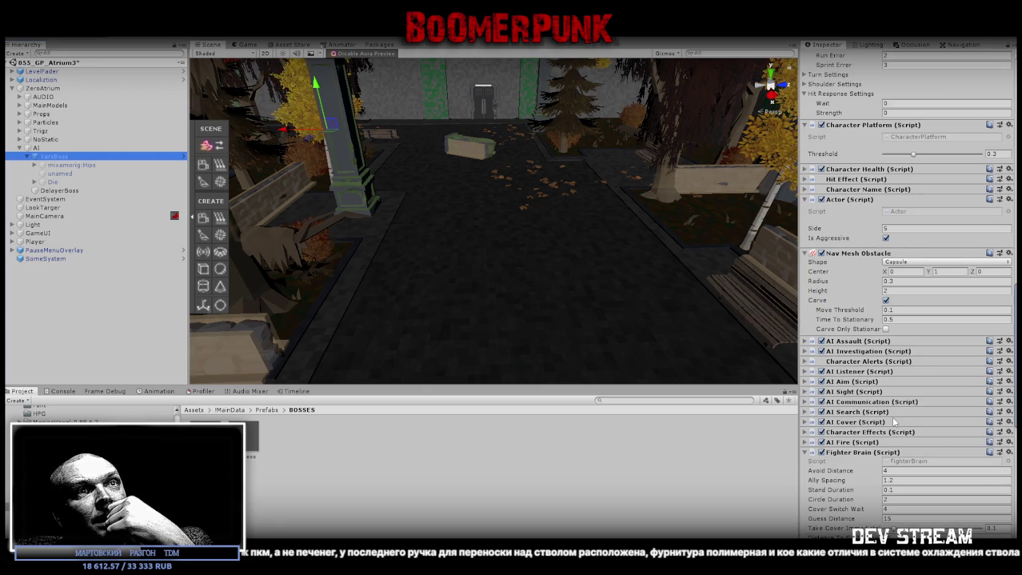
scroll(895, 422, down, 15)
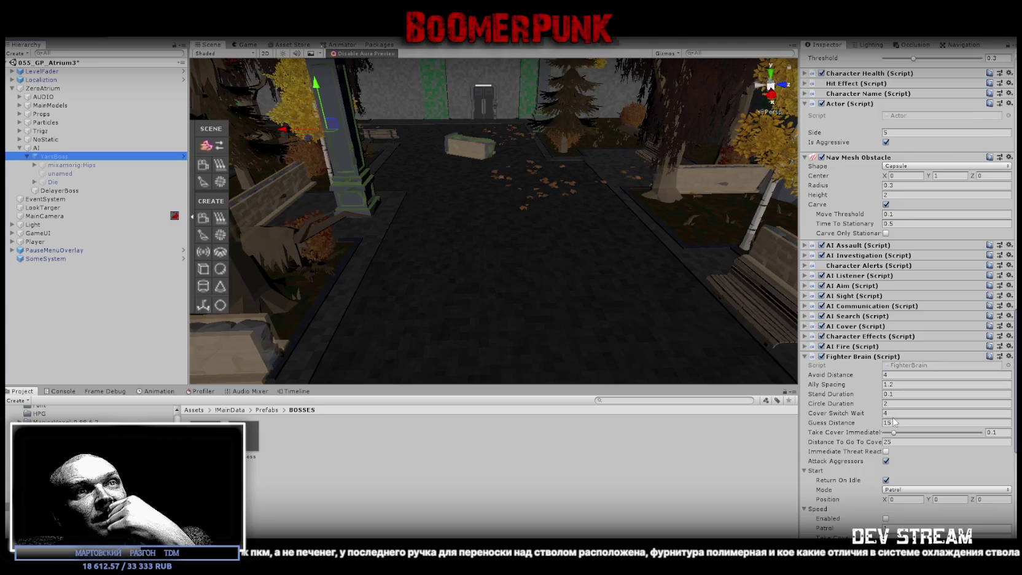
scroll(895, 422, down, 2)
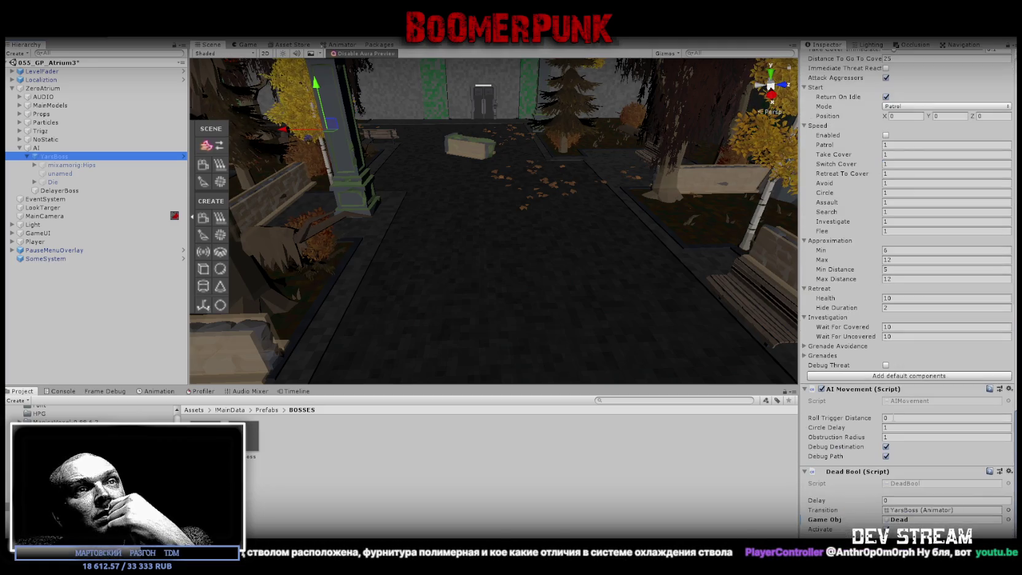
scroll(893, 418, up, 9)
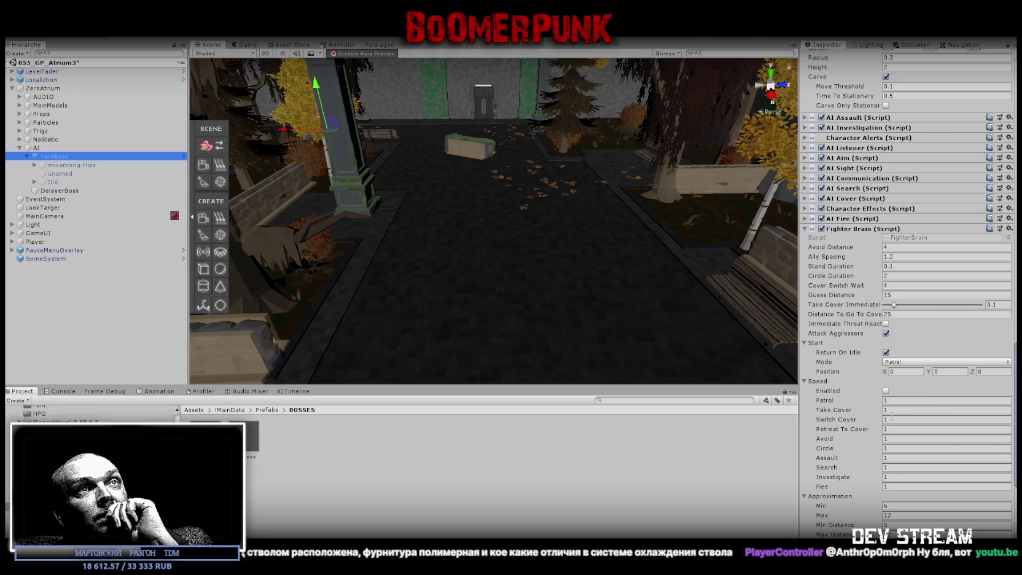
scroll(890, 417, up, 3)
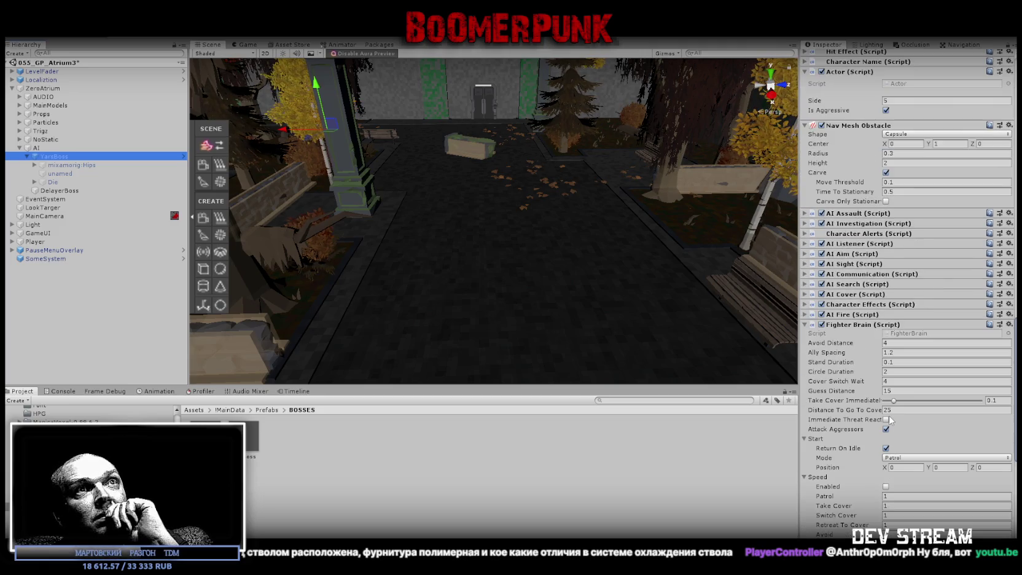
click(811, 326)
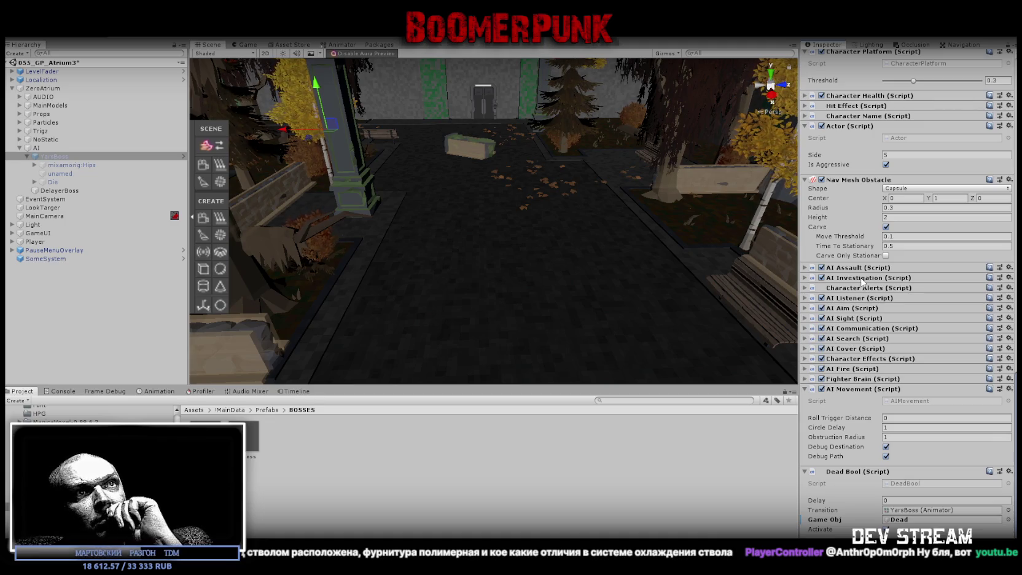
- Copy the Character Inventory component from the AIEnemy07 prefab, then reselect YarsBoss
click(205, 437)
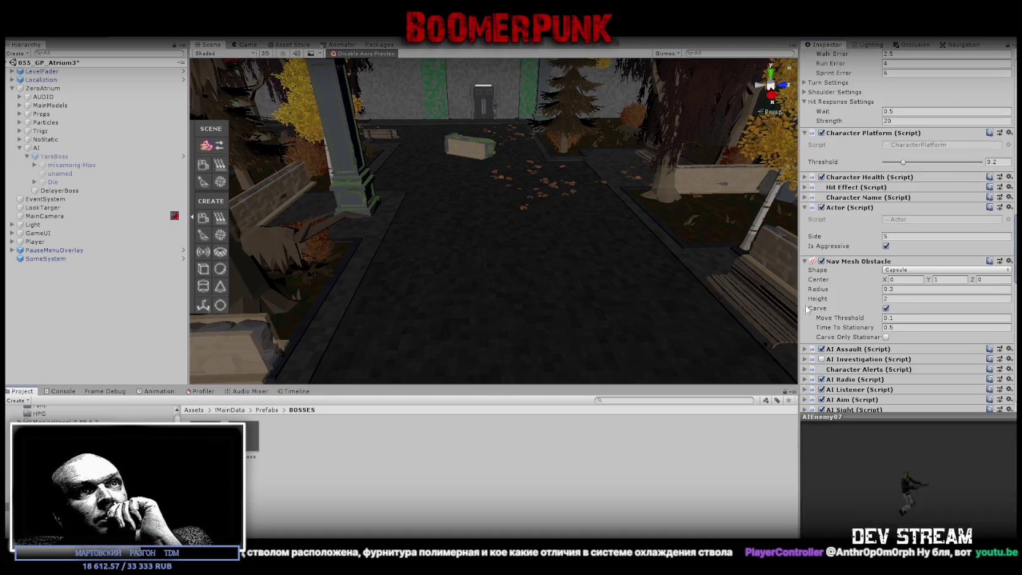
scroll(872, 301, down, 3)
scroll(881, 299, down, 3)
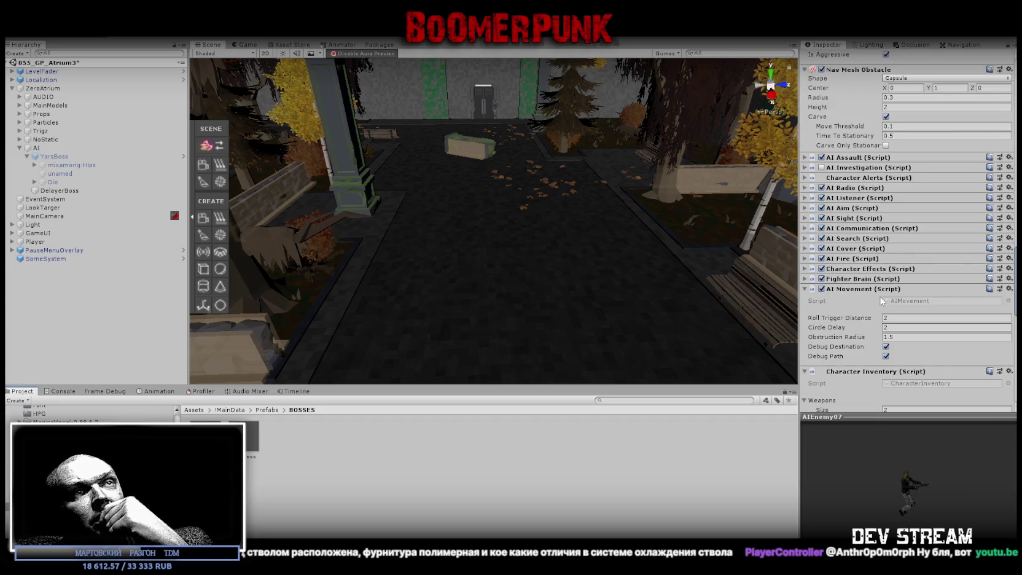
scroll(874, 297, down, 8)
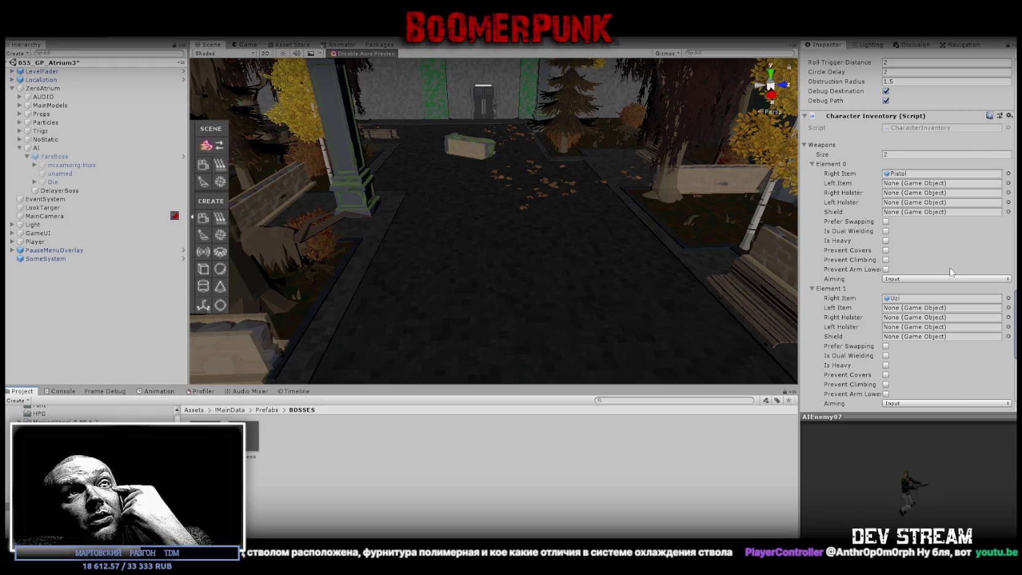
scroll(957, 258, down, 1)
scroll(956, 259, down, 3)
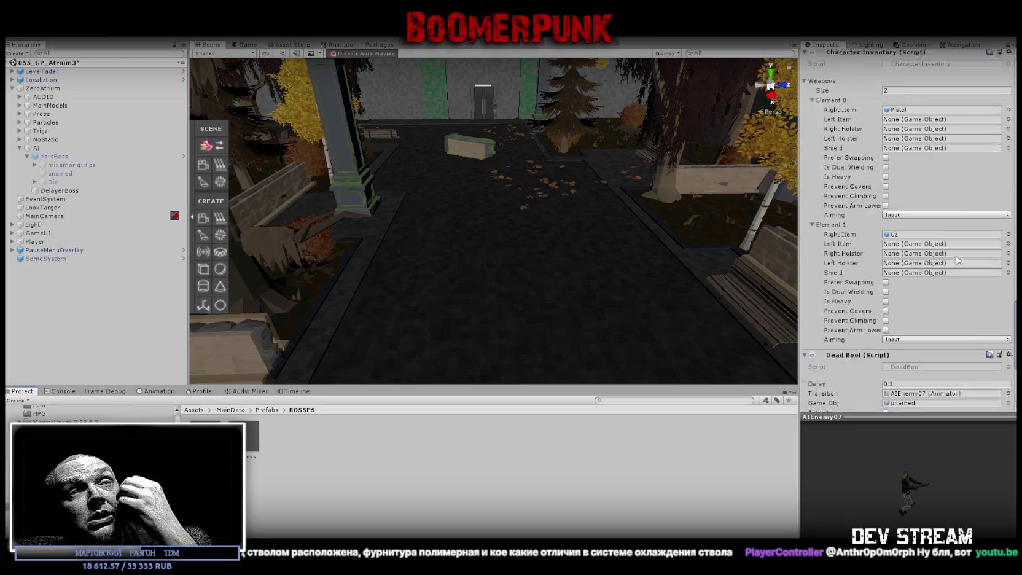
scroll(955, 260, up, 3)
scroll(955, 260, up, 3)
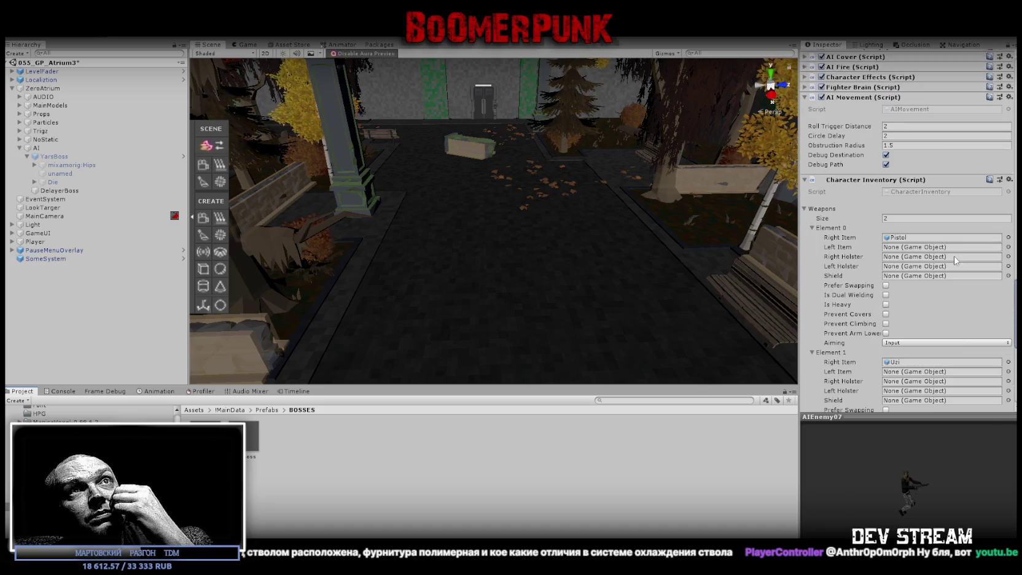
click(1010, 180)
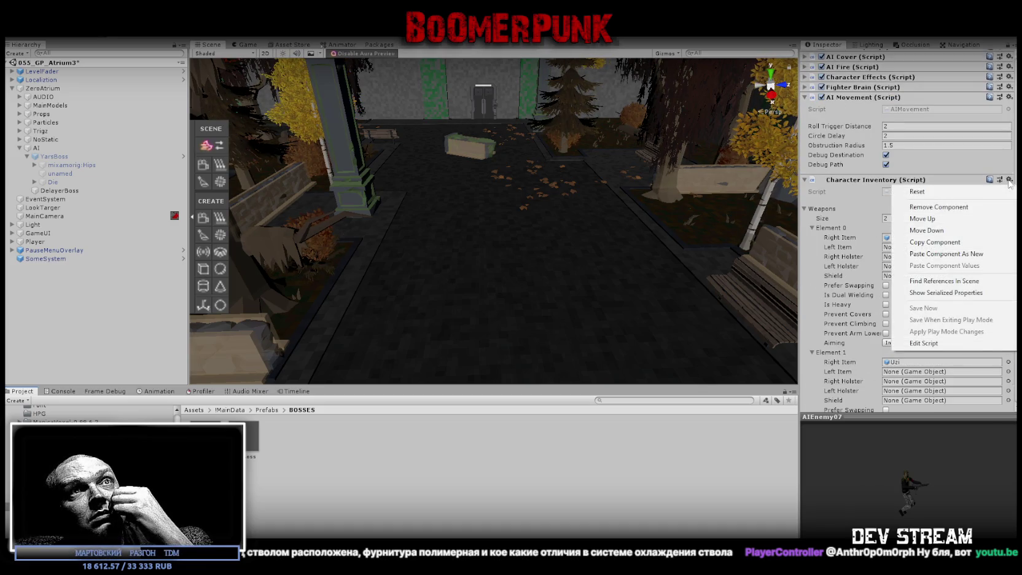
click(939, 242)
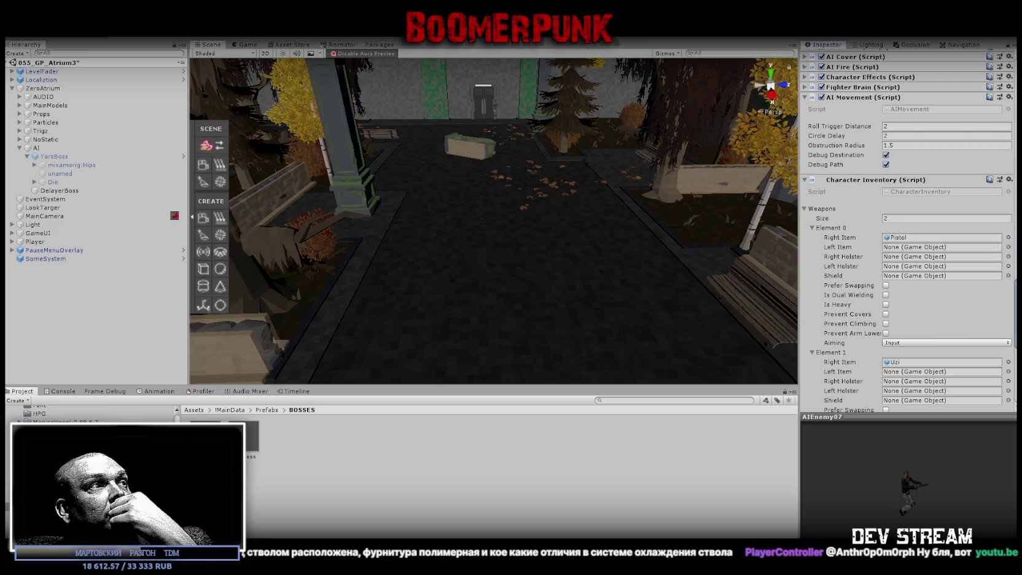
click(43, 156)
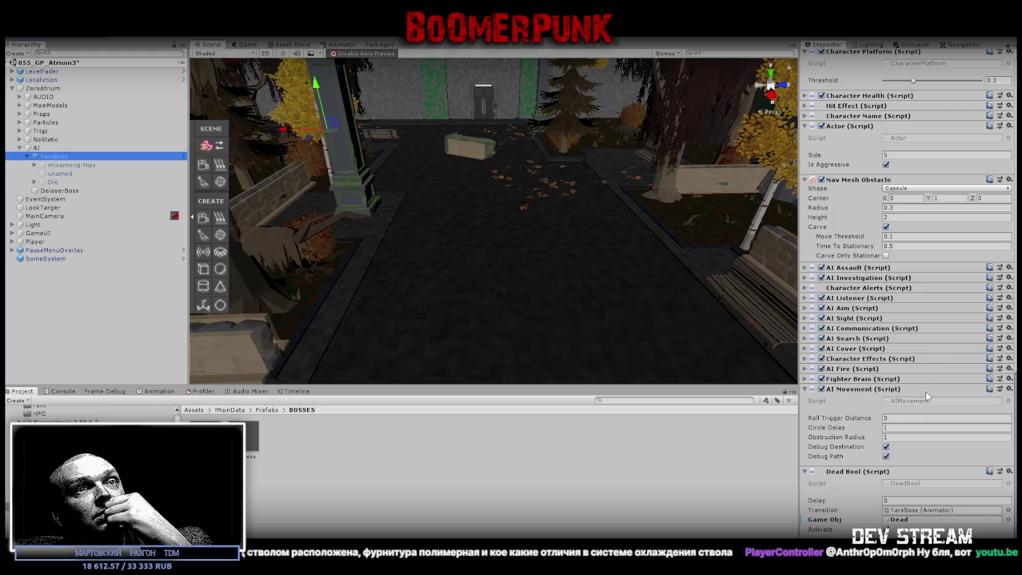
- Paste the copied Character Inventory as a new component on YarsBoss with Weapons size 1
right_click(859, 388)
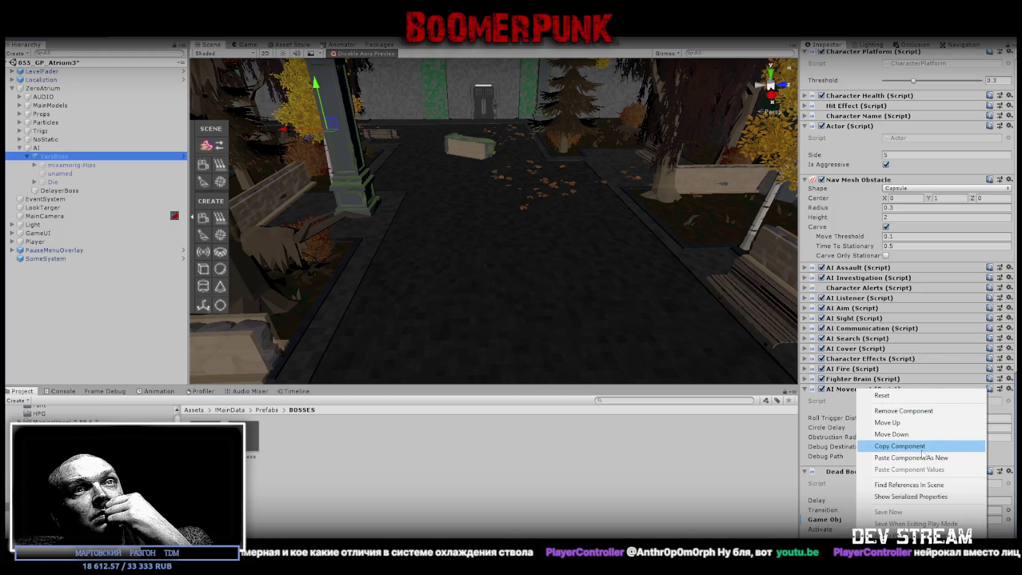
click(923, 458)
scroll(919, 438, down, 3)
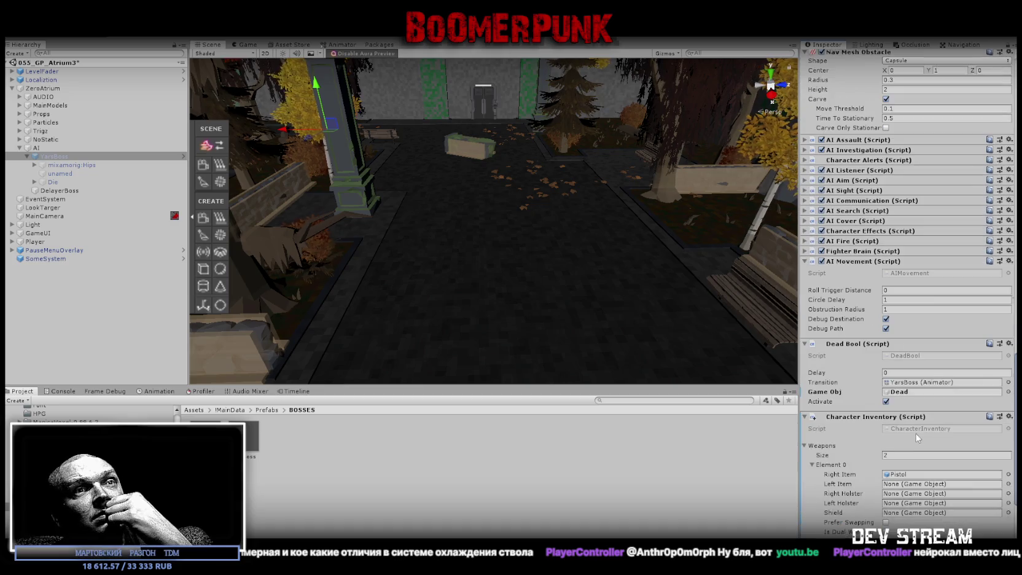
scroll(911, 437, down, 3)
click(902, 358)
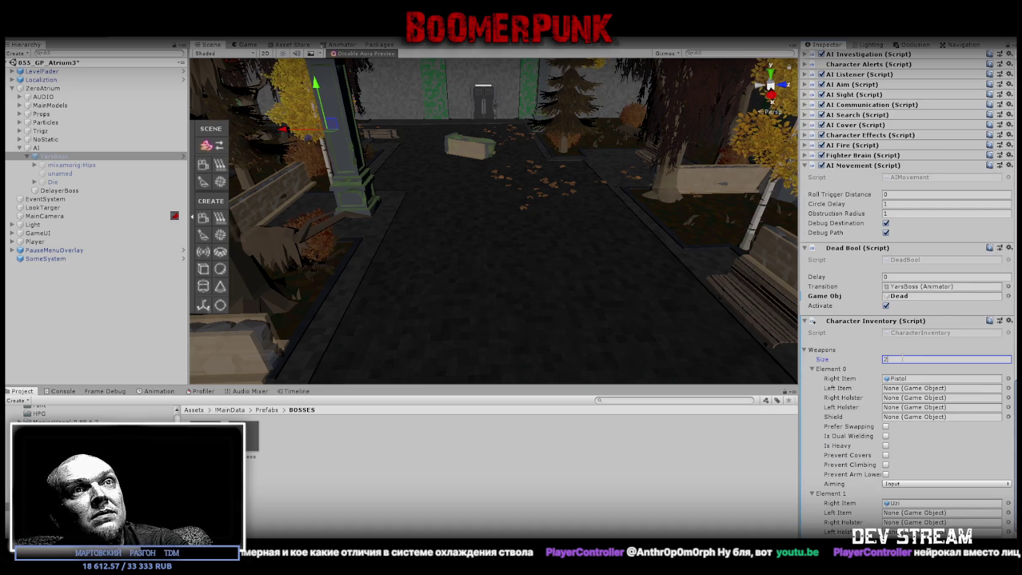
text(1)
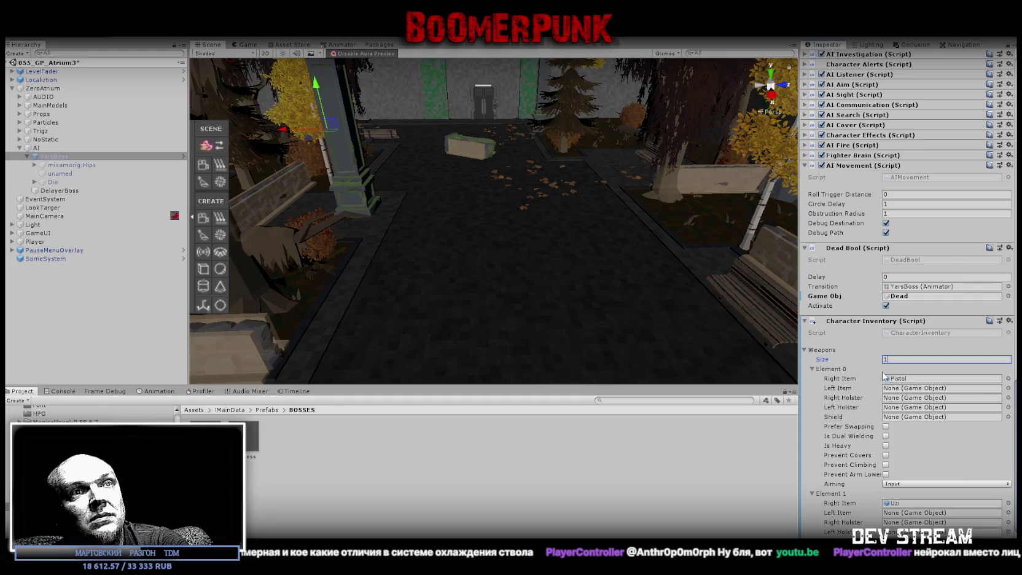
key(Return)
- Assign the MIGUNO object from the Hierarchy to the inventory weapon's Right Item
scroll(921, 344, down, 10)
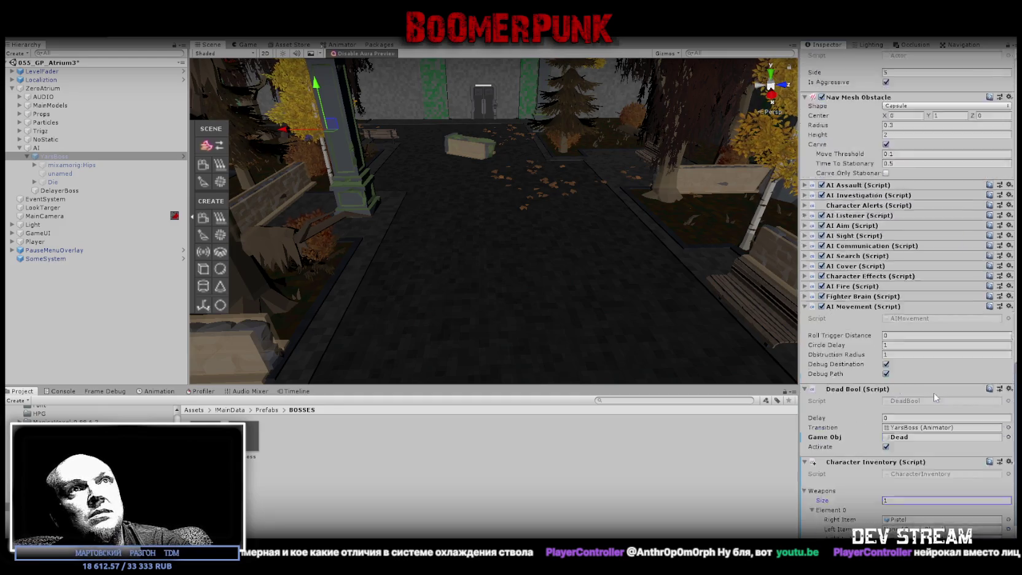
scroll(898, 290, up, 5)
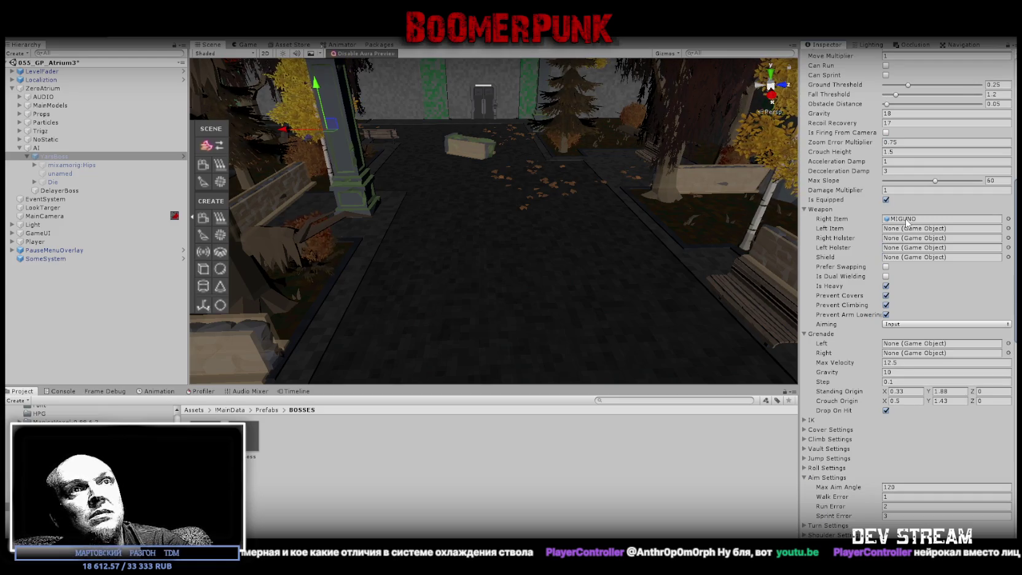
click(907, 222)
scroll(901, 428, down, 9)
scroll(901, 427, down, 10)
click(126, 301)
mouse_move(250, 321)
mouse_down()
mouse_move(912, 410)
mouse_move(900, 427)
mouse_up()
- Flag the inventory weapon Is Heavy with Prevent Covers, Climbing and Arm Lowering ticked
scroll(900, 427, up, 2)
scroll(942, 331, down, 15)
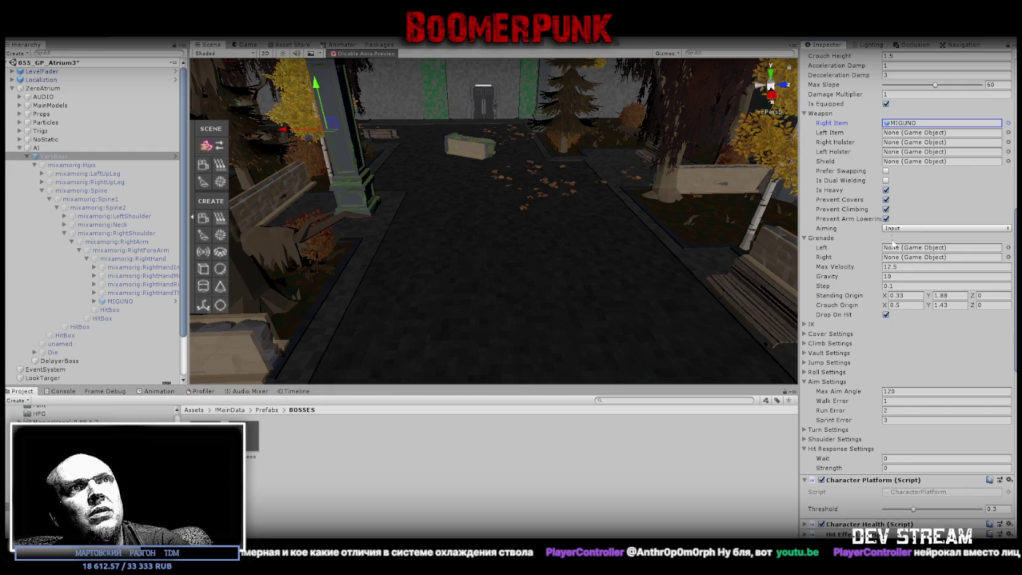
scroll(893, 355, up, 10)
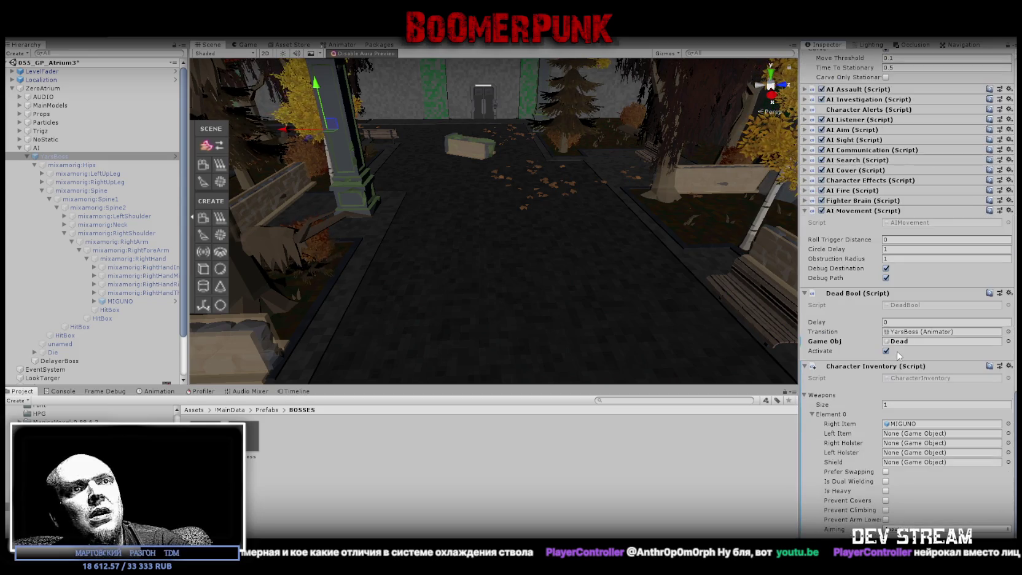
click(885, 490)
click(886, 500)
click(885, 510)
click(886, 519)
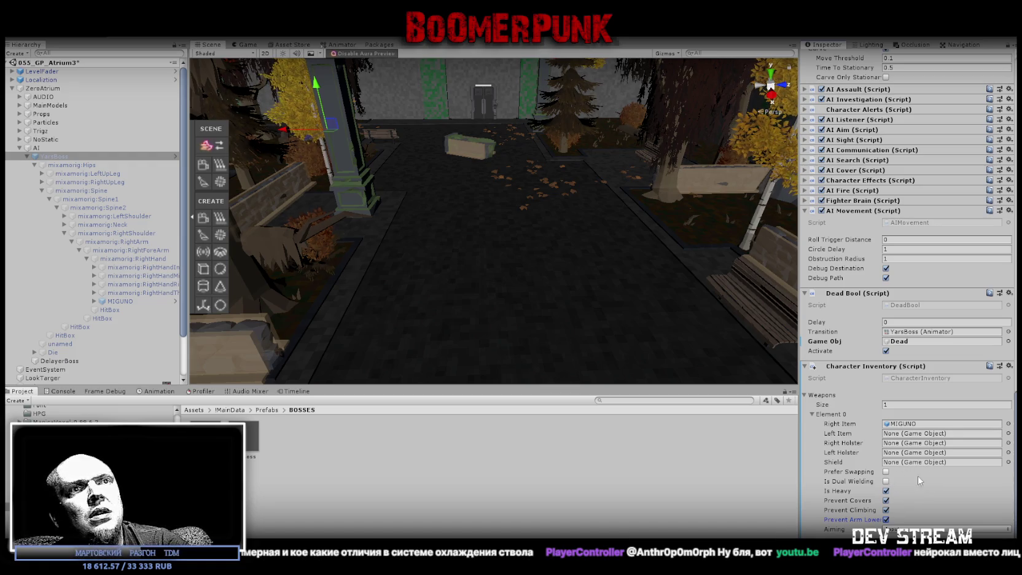
scroll(913, 483, down, 10)
click(256, 470)
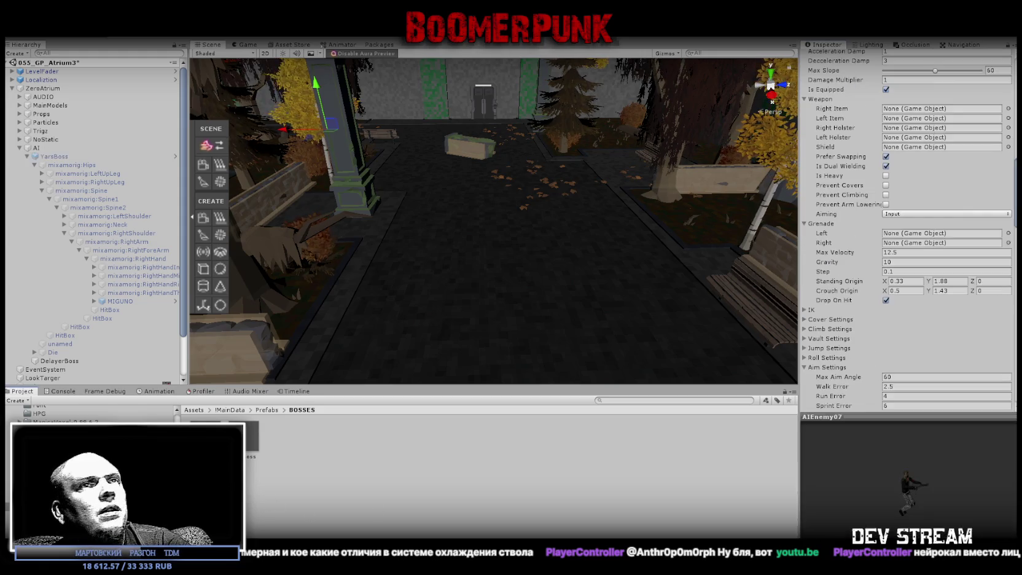
- Clear YarsBoss's equipped Right Item and untick Is Heavy, Prevent Covers, Climbing and Arm Lowering
scroll(1009, 258, up, 5)
scroll(1009, 258, down, 15)
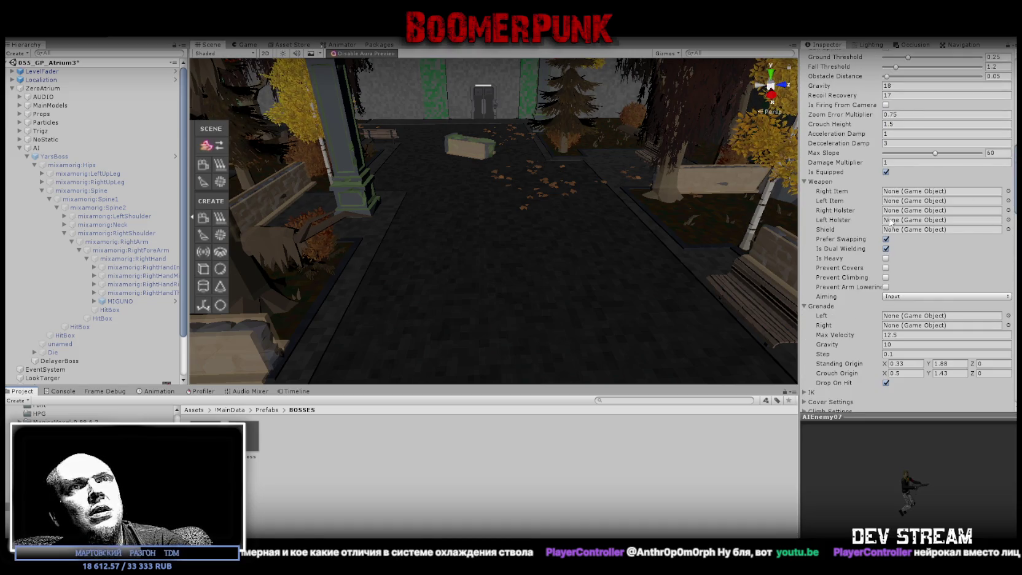
click(47, 156)
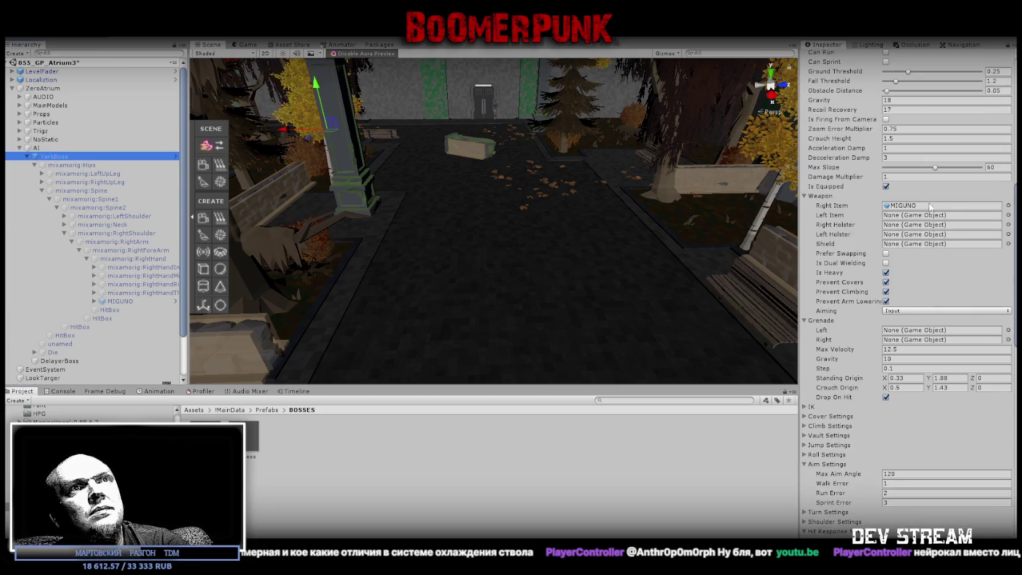
click(1010, 210)
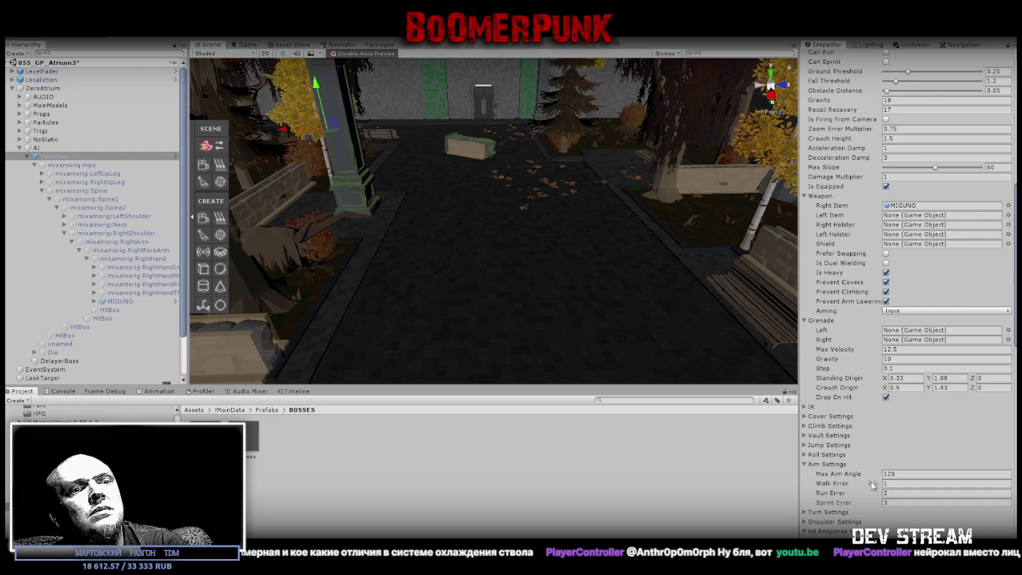
key(Delete)
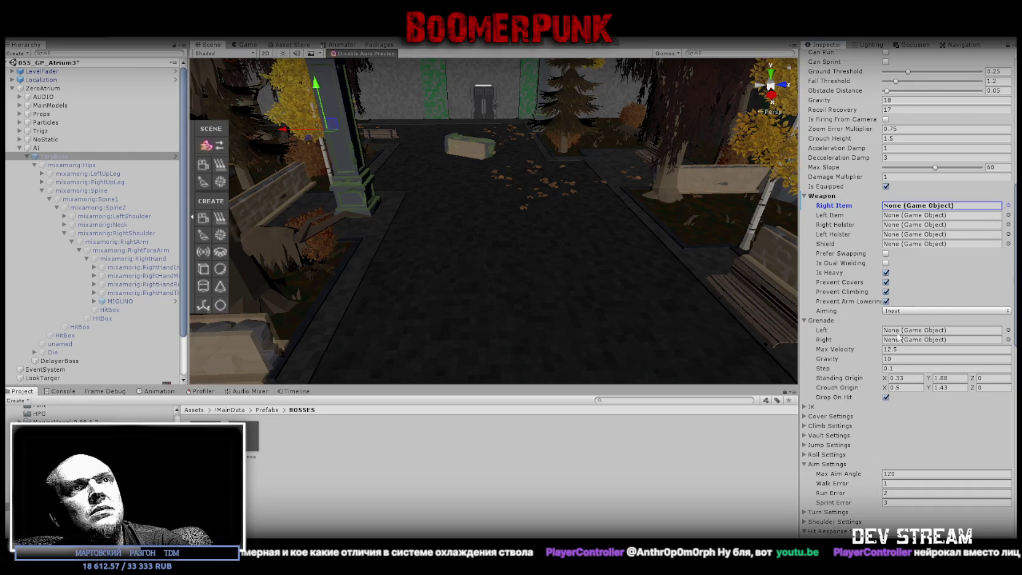
click(885, 272)
click(886, 281)
click(886, 292)
click(885, 301)
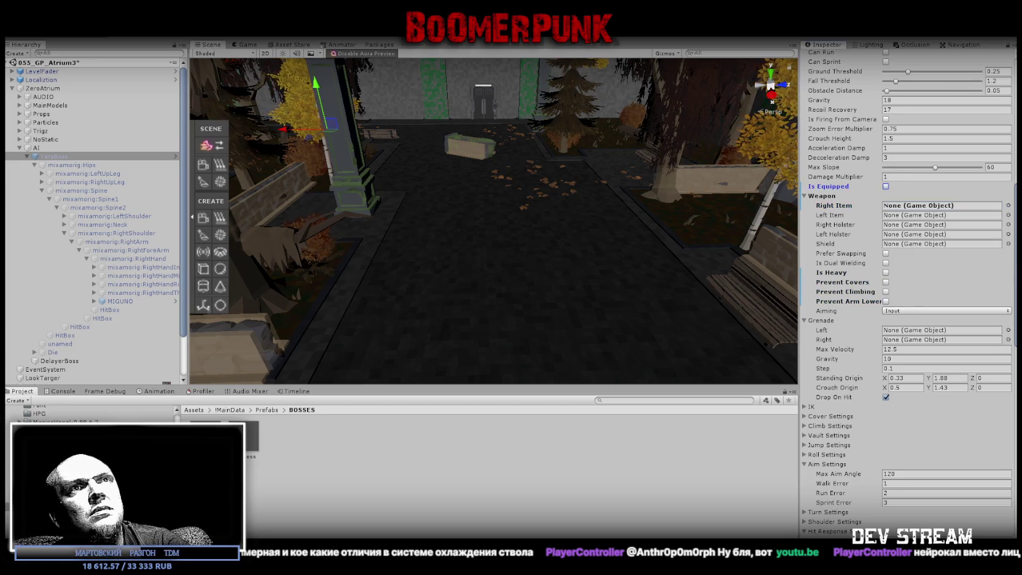
scroll(922, 393, down, 15)
scroll(963, 317, up, 3)
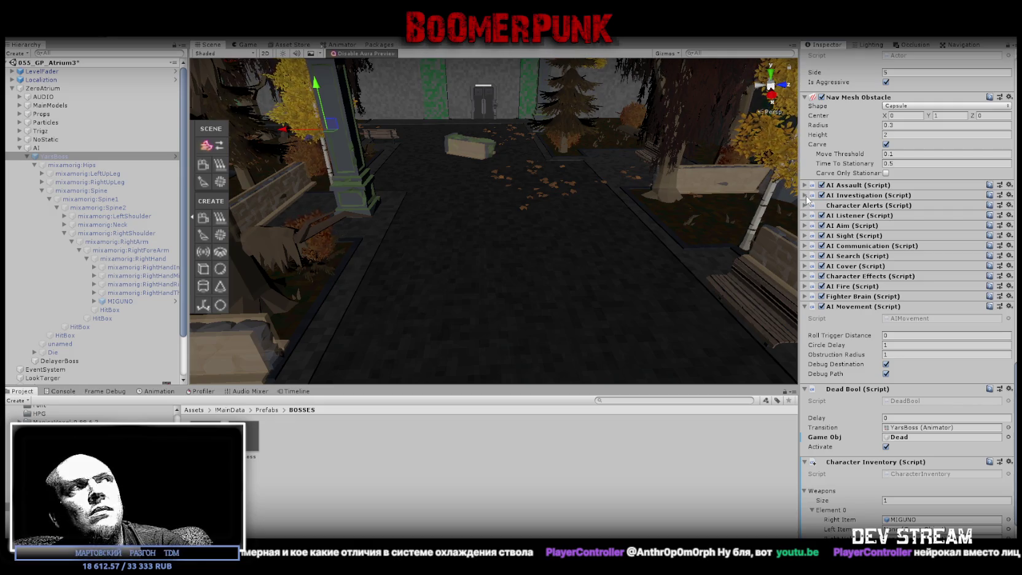
- Expand MIGUNO and inspect its Minigun model, SM_Wep_Minigun meshes and Aim point
click(119, 301)
scroll(939, 182, up, 7)
scroll(938, 183, up, 10)
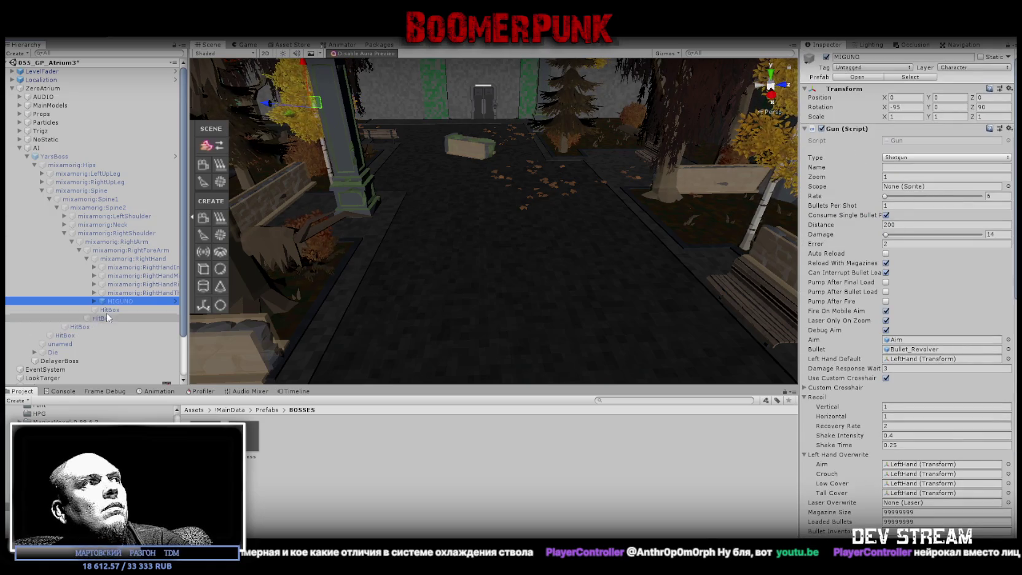
click(95, 301)
click(126, 310)
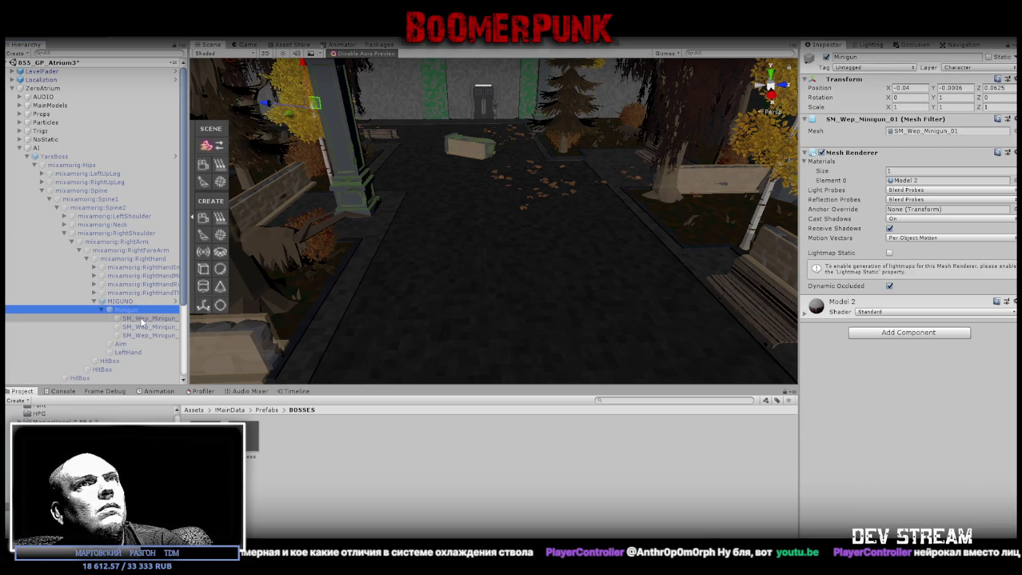
click(143, 327)
click(143, 335)
click(124, 344)
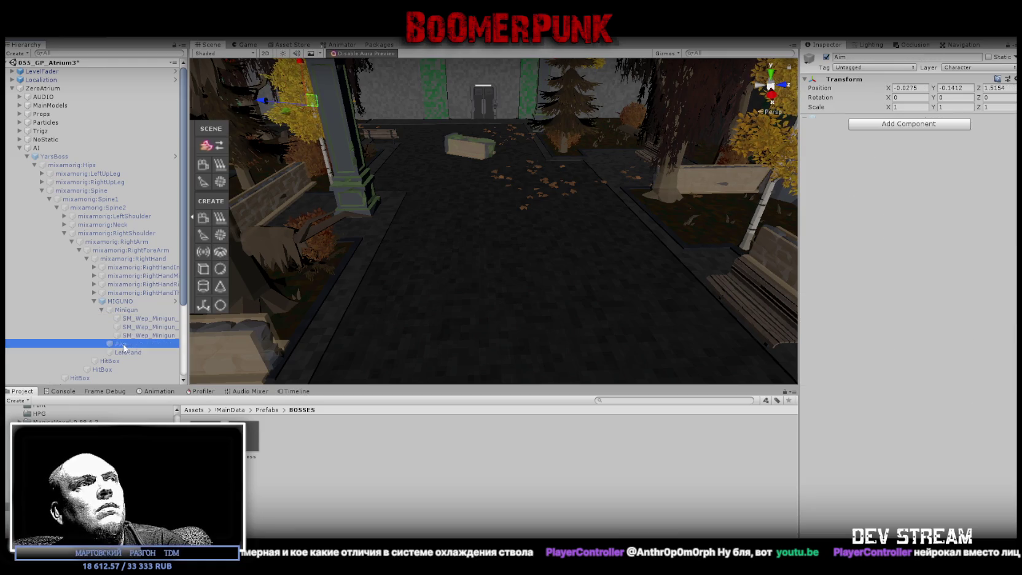
- Check the minigun trigger mesh's material, then step back up to MIGUNO's gun settings
click(126, 352)
click(126, 344)
click(141, 335)
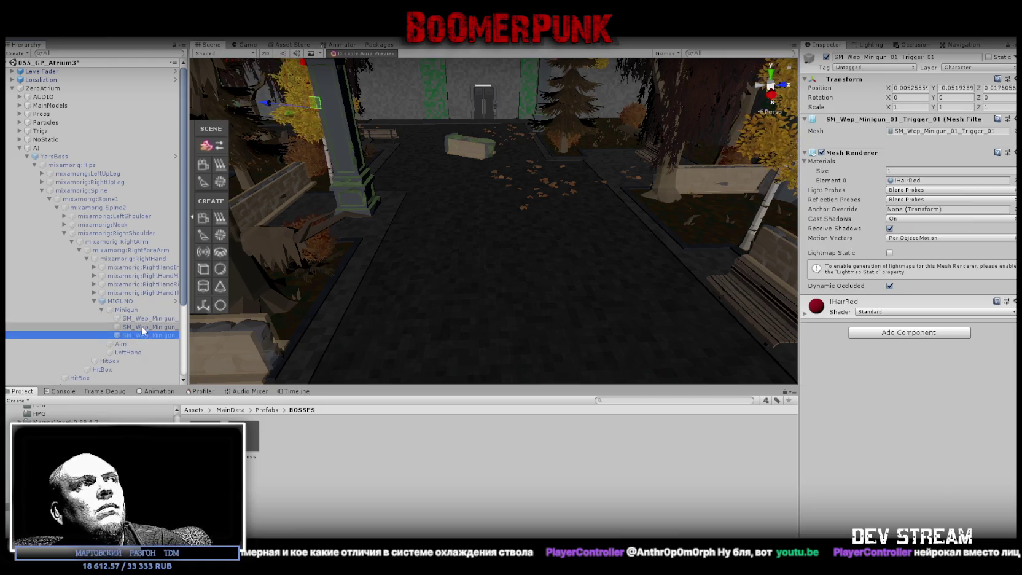
click(142, 327)
click(145, 319)
click(126, 310)
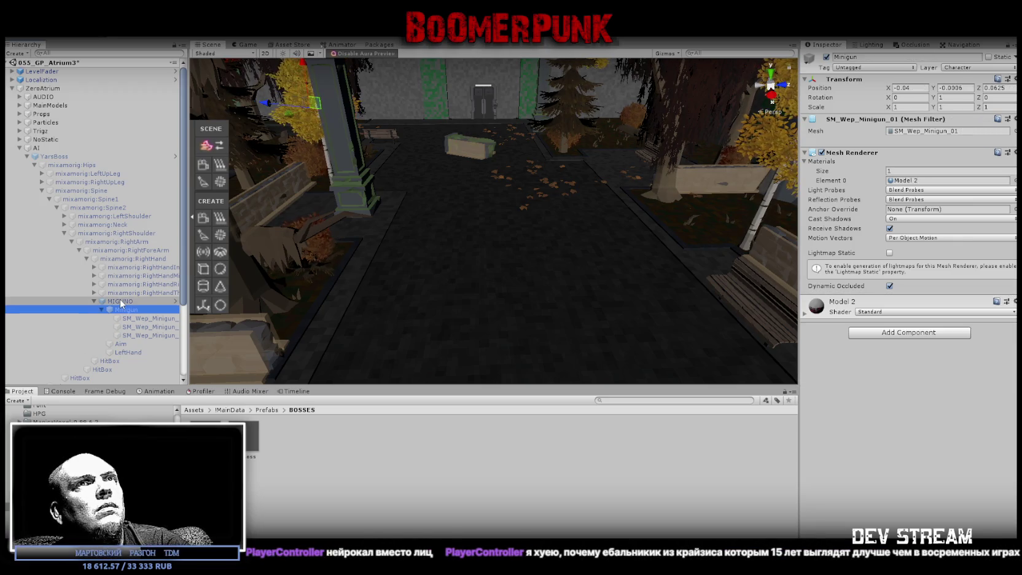
click(121, 301)
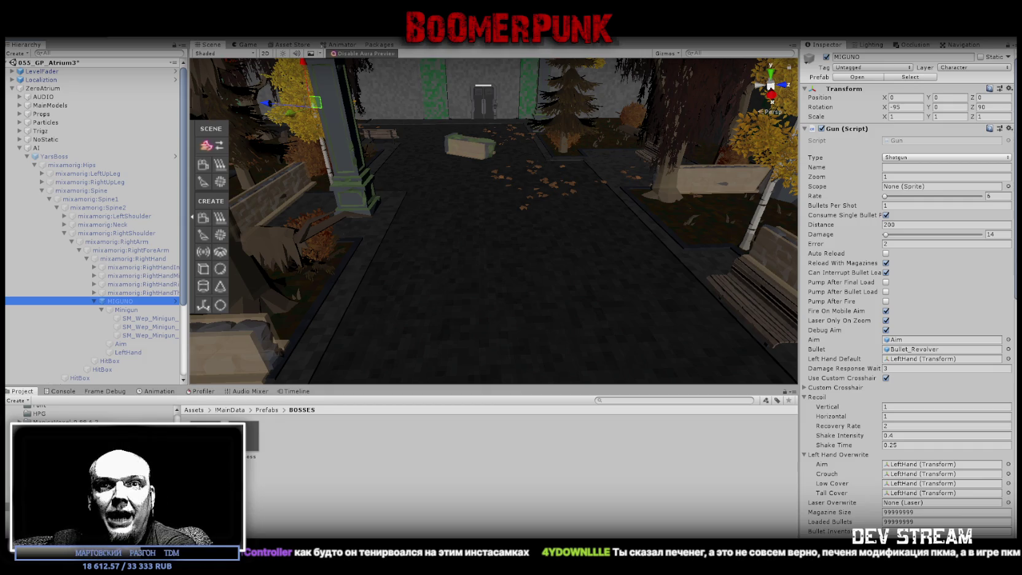
key(f)
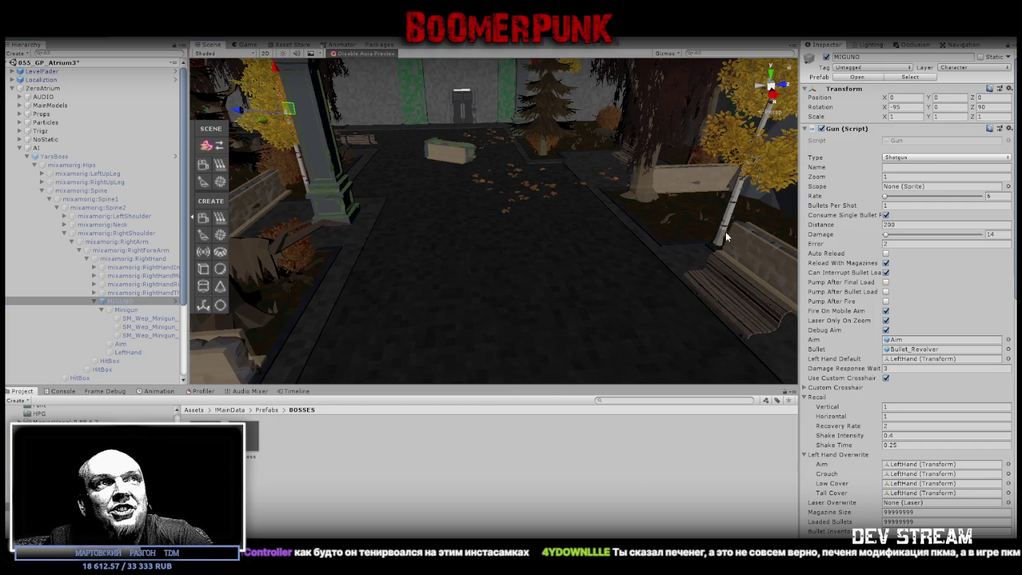
- Orbit and zoom the Scene view onto the courtyard characters, viewing the player from behind
mouse_move(768, 239)
mouse_down()
mouse_move(370, 248)
mouse_move(463, 236)
mouse_up()
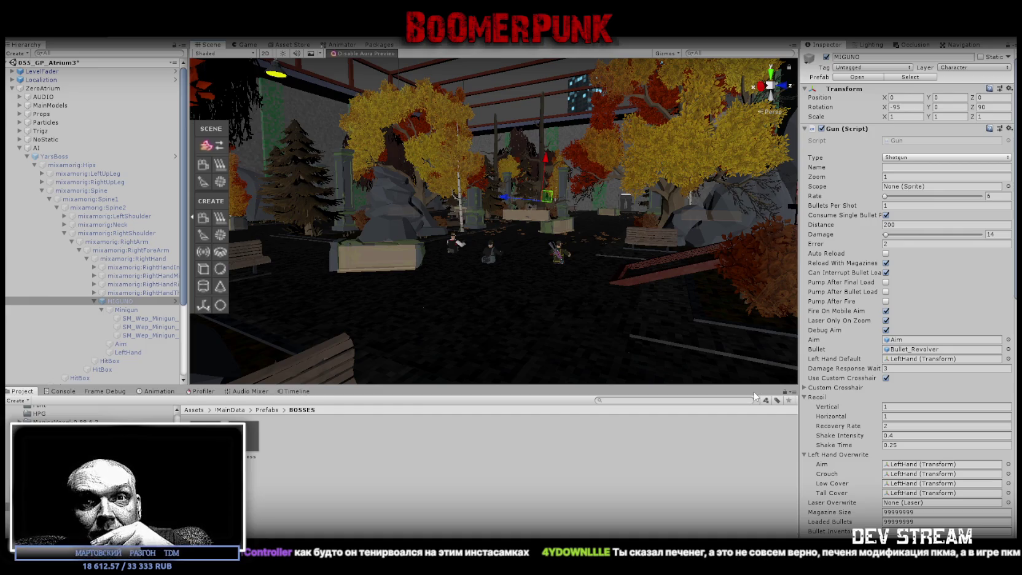
scroll(762, 321, up, 2)
scroll(543, 256, up, 5)
mouse_move(441, 333)
mouse_down()
mouse_move(668, 324)
mouse_move(490, 318)
mouse_up()
click(536, 313)
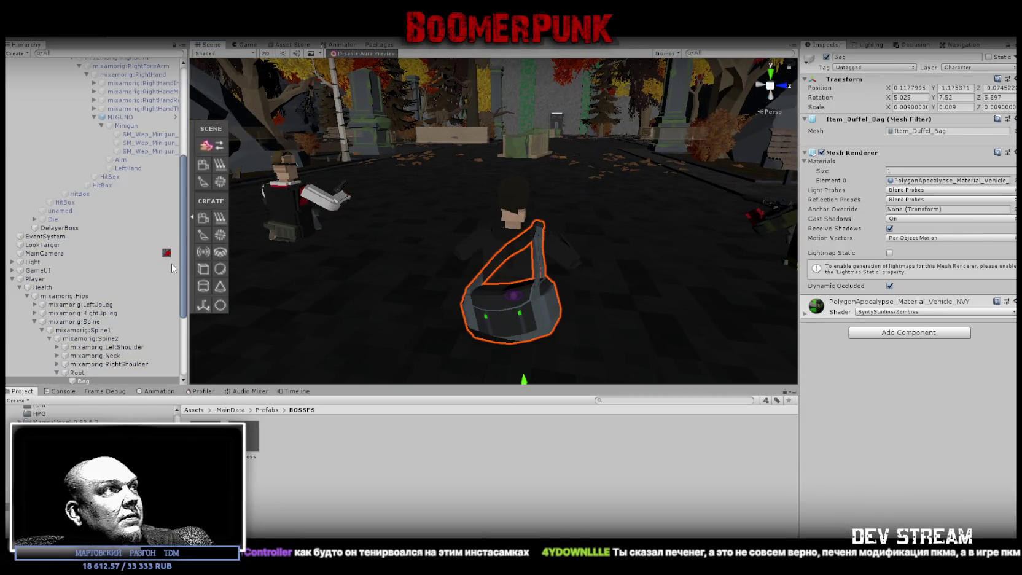
scroll(137, 277, down, 3)
click(92, 294)
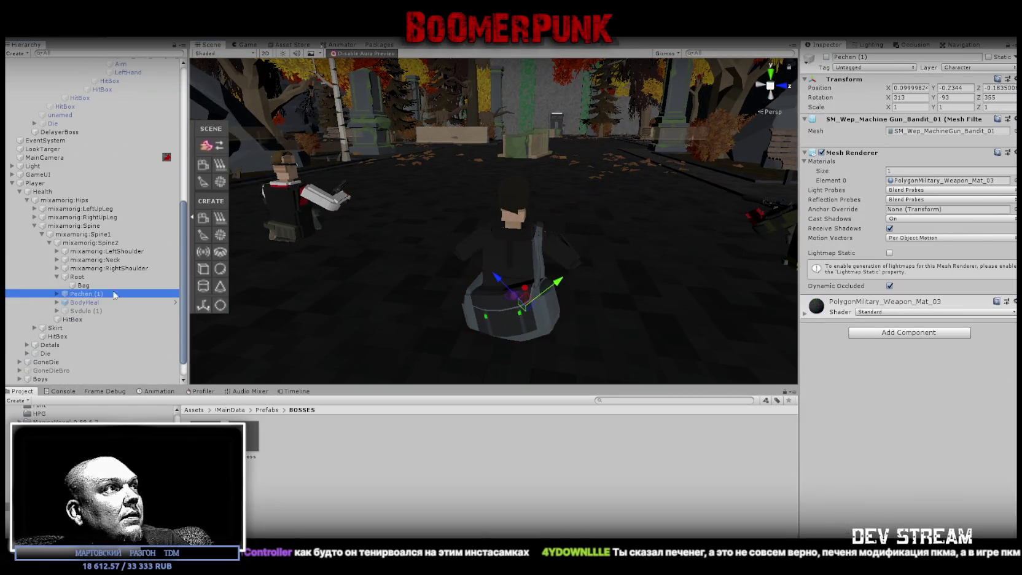
click(826, 56)
scroll(433, 213, up, 5)
mouse_move(434, 212)
mouse_down()
mouse_move(292, 203)
mouse_move(643, 212)
mouse_move(595, 294)
mouse_move(694, 293)
mouse_up()
mouse_move(578, 197)
mouse_down()
mouse_move(613, 188)
mouse_move(567, 219)
mouse_move(617, 208)
mouse_up()
click(570, 182)
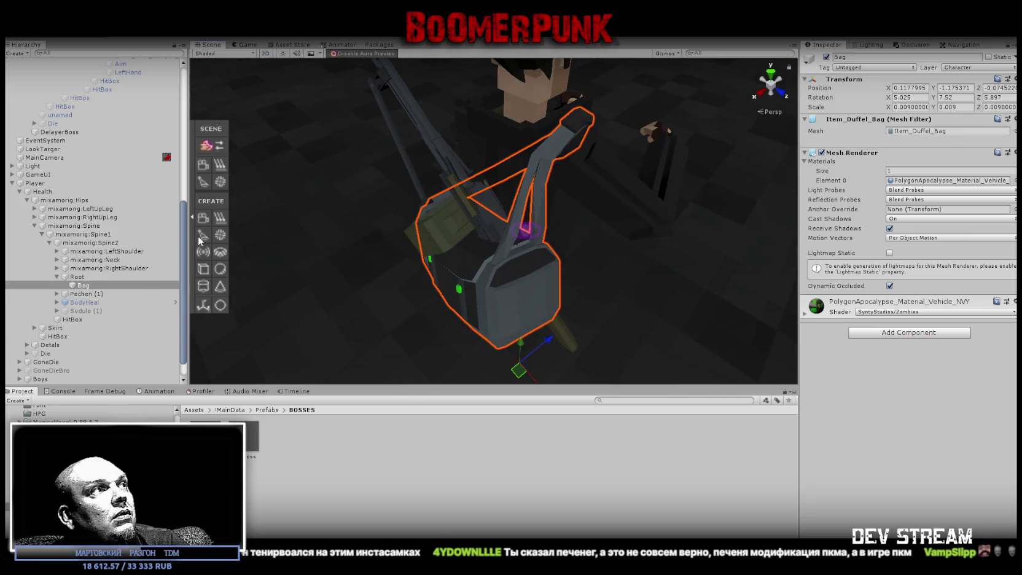
click(87, 267)
mouse_move(601, 270)
mouse_down()
mouse_move(658, 201)
mouse_move(589, 274)
mouse_move(522, 312)
mouse_up()
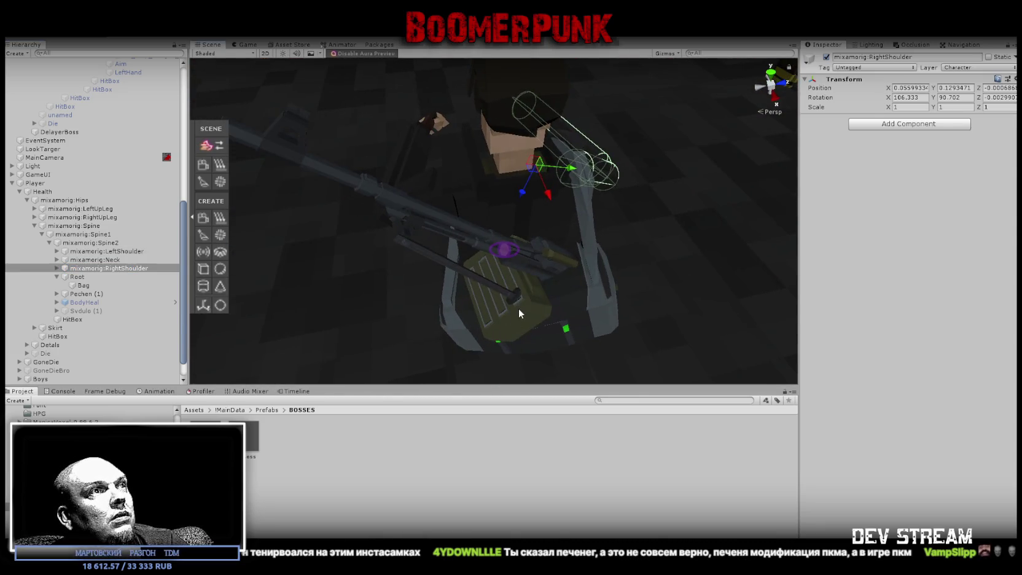
click(516, 312)
click(58, 295)
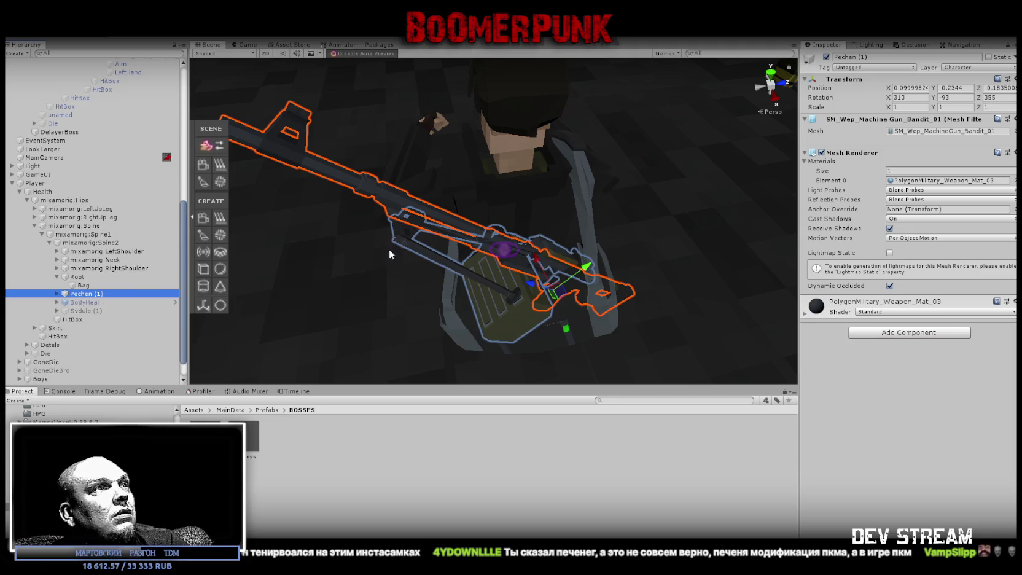
click(826, 57)
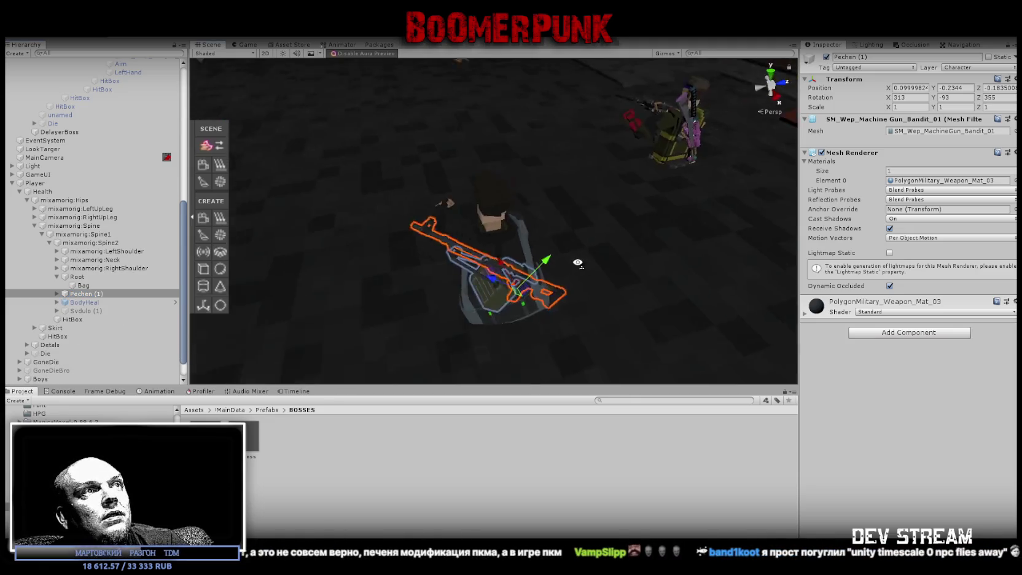
mouse_move(598, 211)
mouse_down()
mouse_move(332, 188)
mouse_move(381, 177)
mouse_up()
click(826, 57)
drag(706, 221, 294, 224)
scroll(92, 229, up, 6)
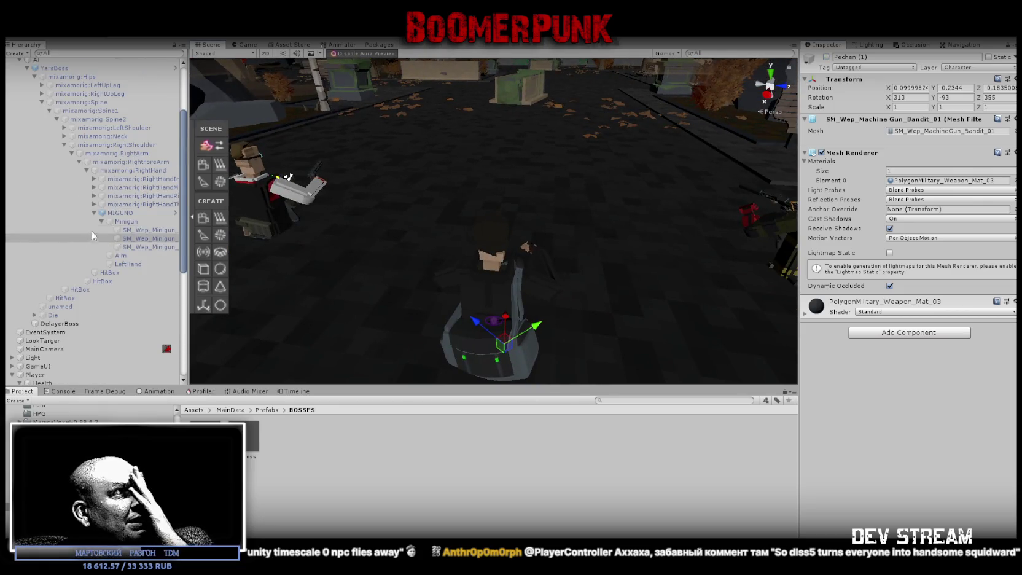
- Show the Gun settings of YarsBoss's MIGUNO weapon, then expand the Boys character group
click(117, 213)
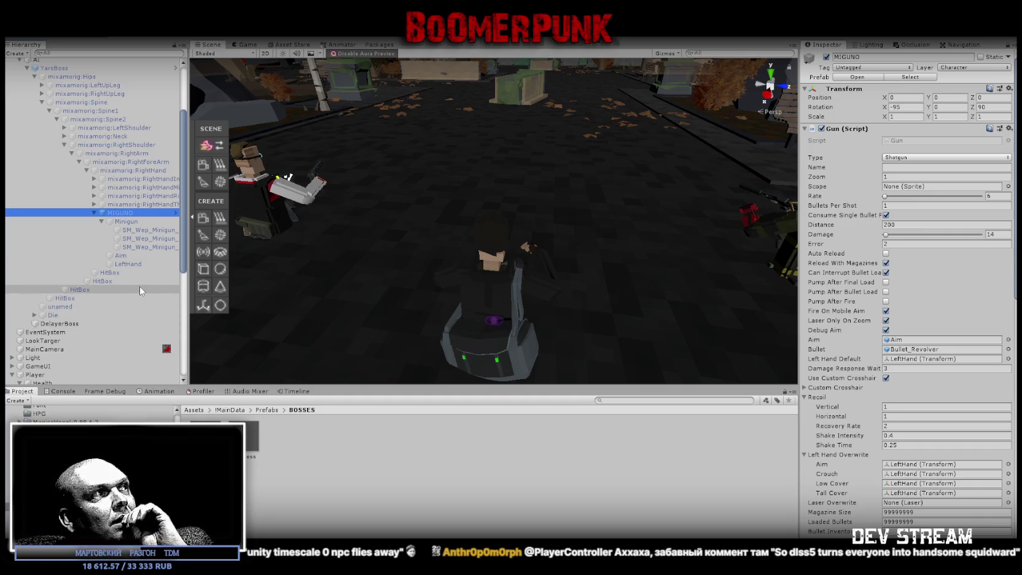
scroll(140, 289, down, 5)
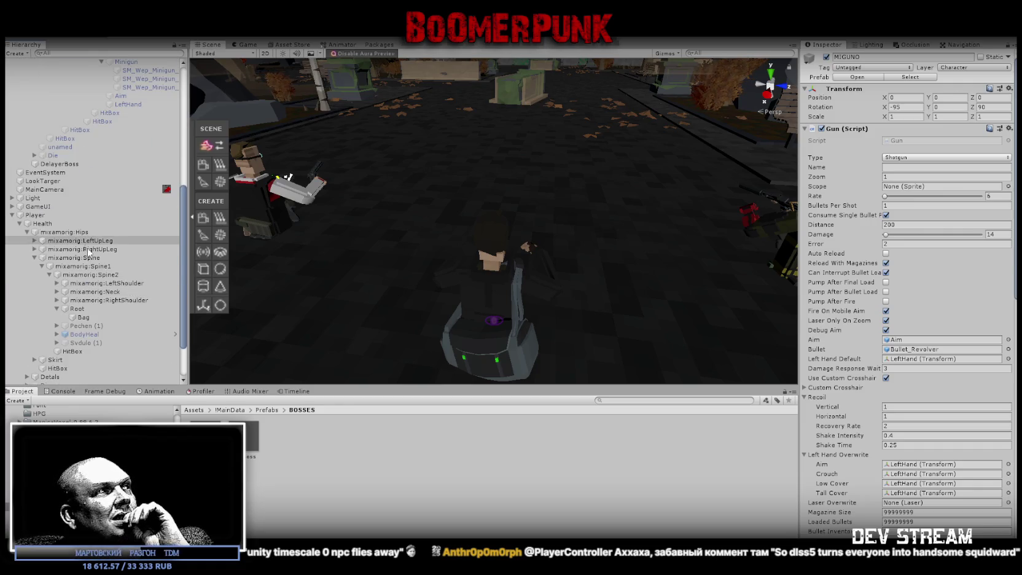
scroll(91, 263, down, 2)
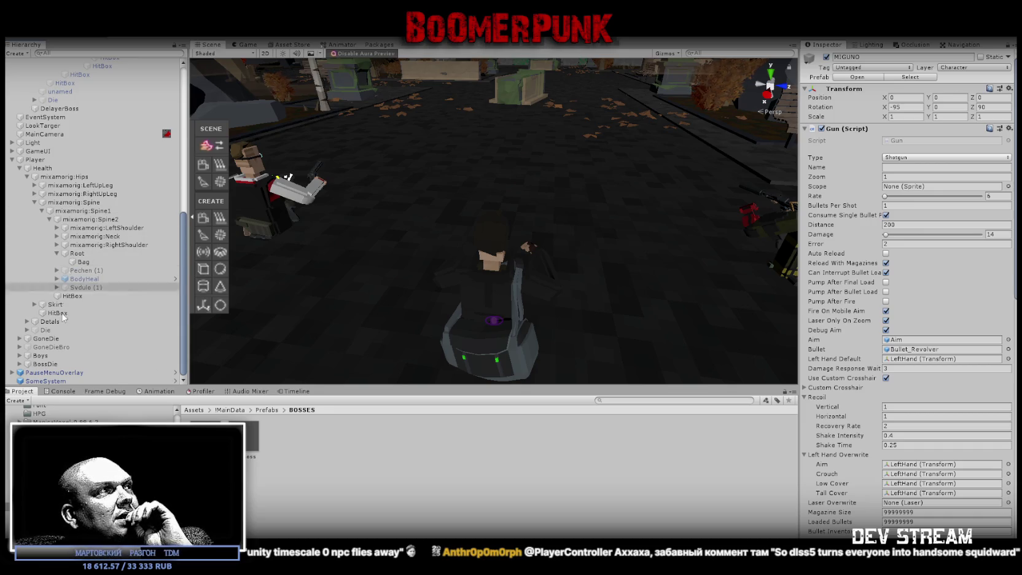
click(20, 356)
- Select NVY (F) and show its Character Inventory holding TaxSilent, holstered as SM_Wep_SubMGun_02 (1)
click(47, 372)
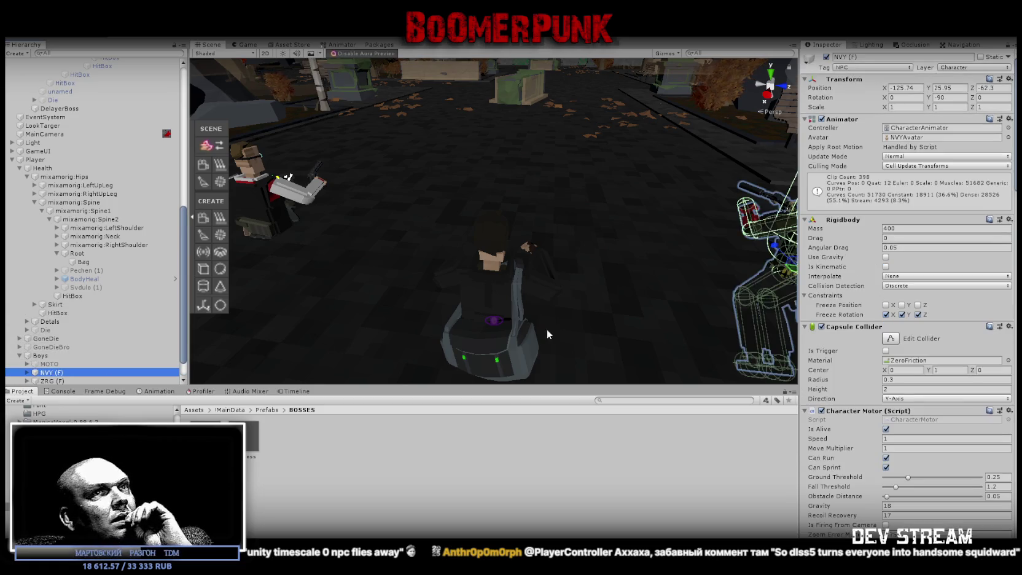
scroll(876, 259, down, 15)
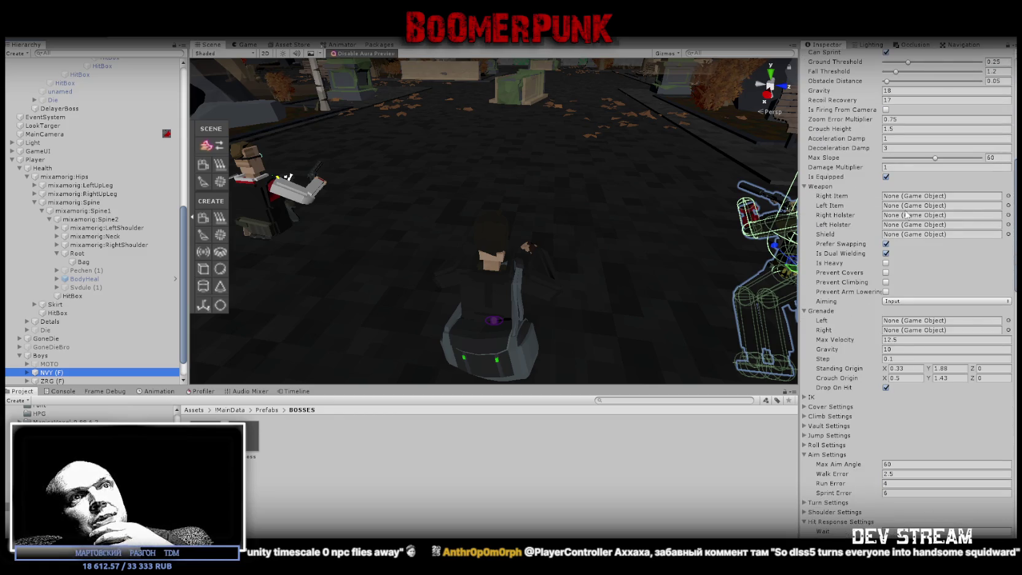
scroll(927, 216, down, 10)
scroll(944, 356, down, 6)
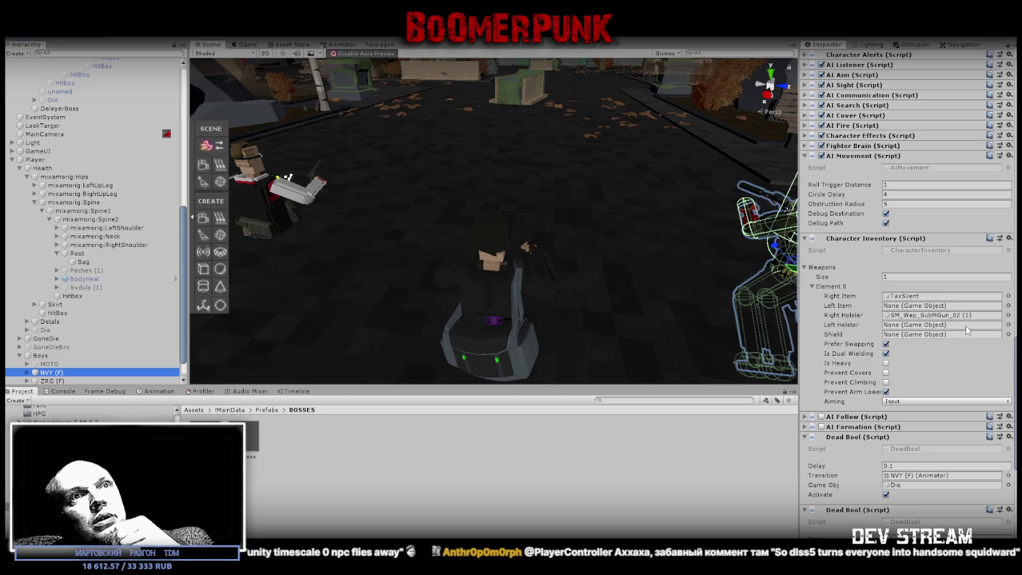
scroll(117, 273, up, 10)
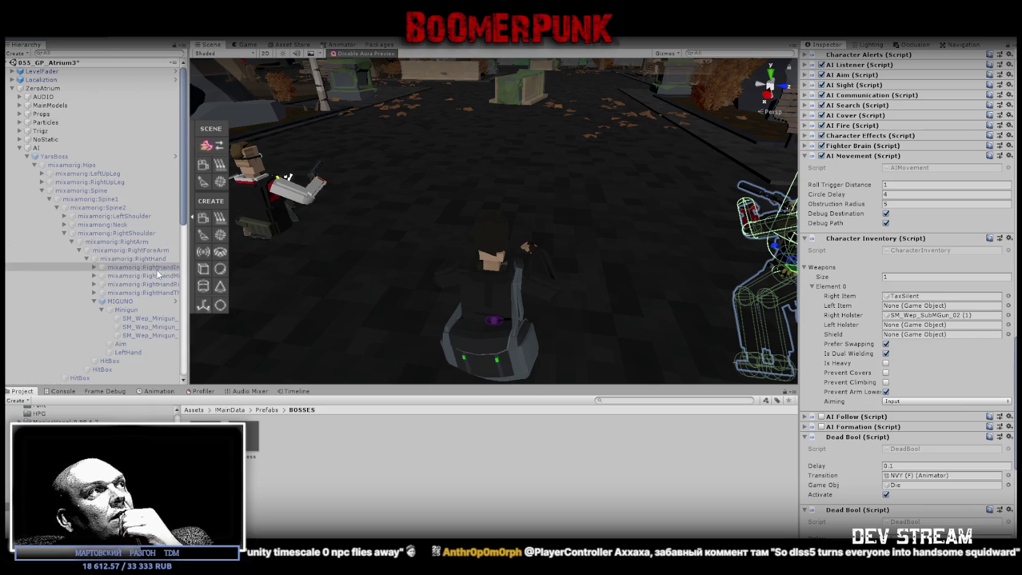
- Compare the MIGUNO weapon with the YarsBoss character in the Inspector
click(121, 301)
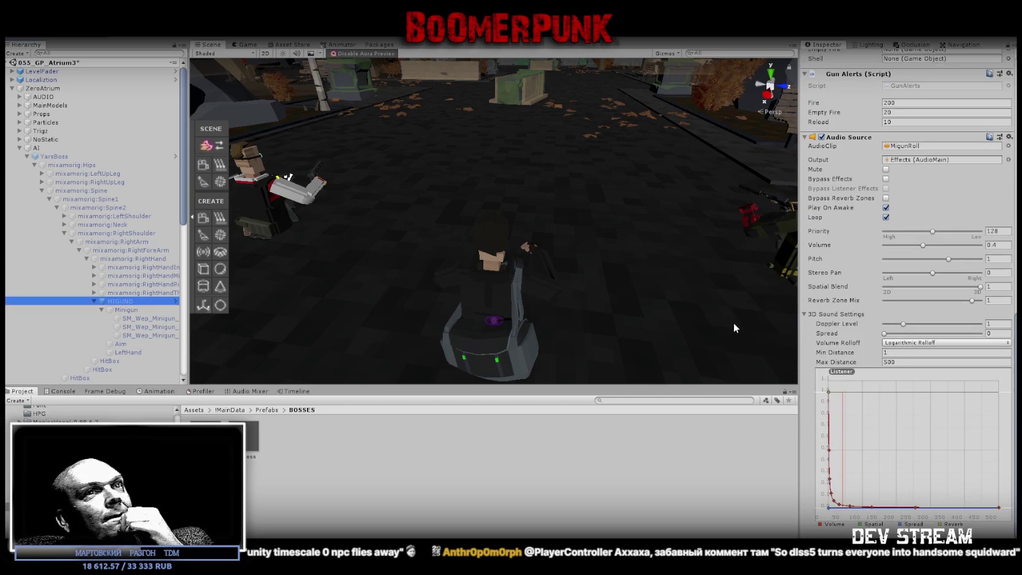
click(52, 156)
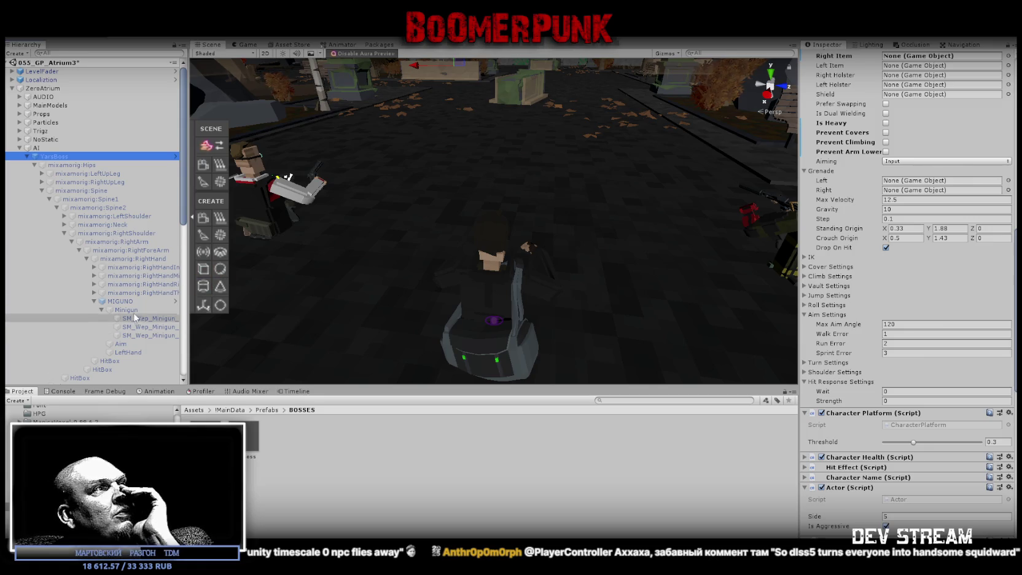
click(120, 301)
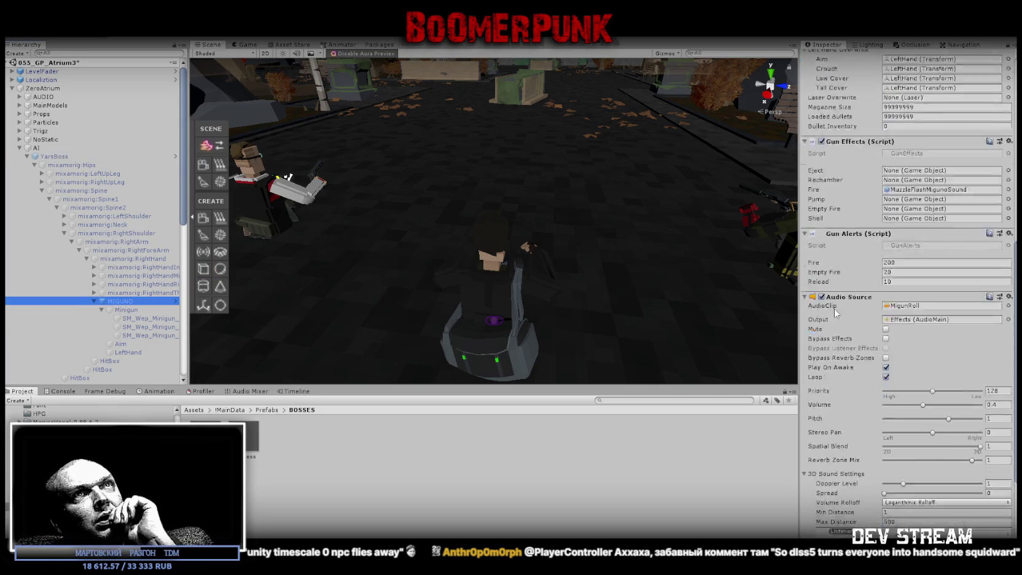
scroll(839, 307, up, 10)
scroll(839, 307, up, 5)
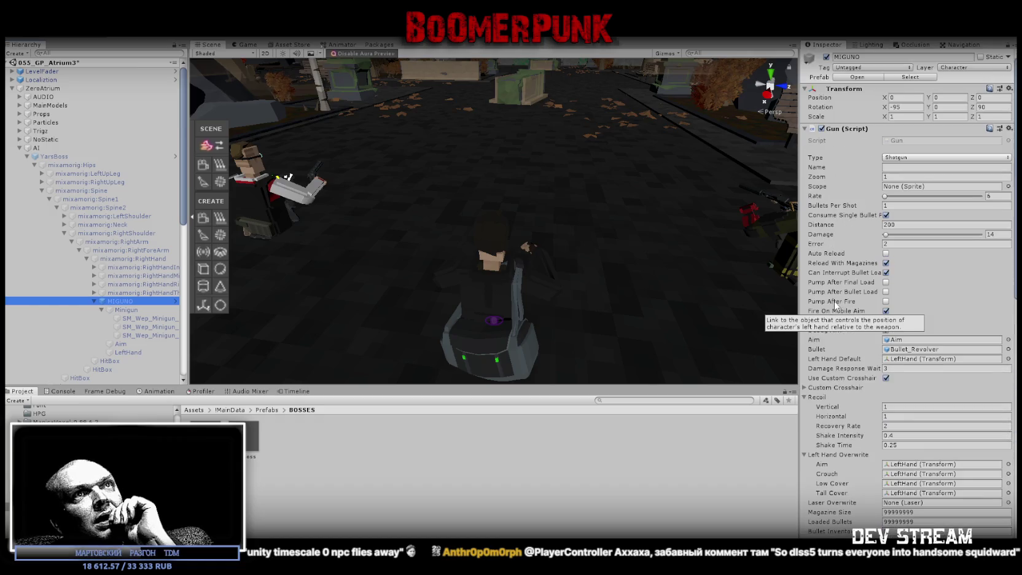
- Inspect the minigun's barrel, LeftHand and Aim parts, then MIGUNO's Gun Alerts and MiguniRoll Audio Source
click(156, 317)
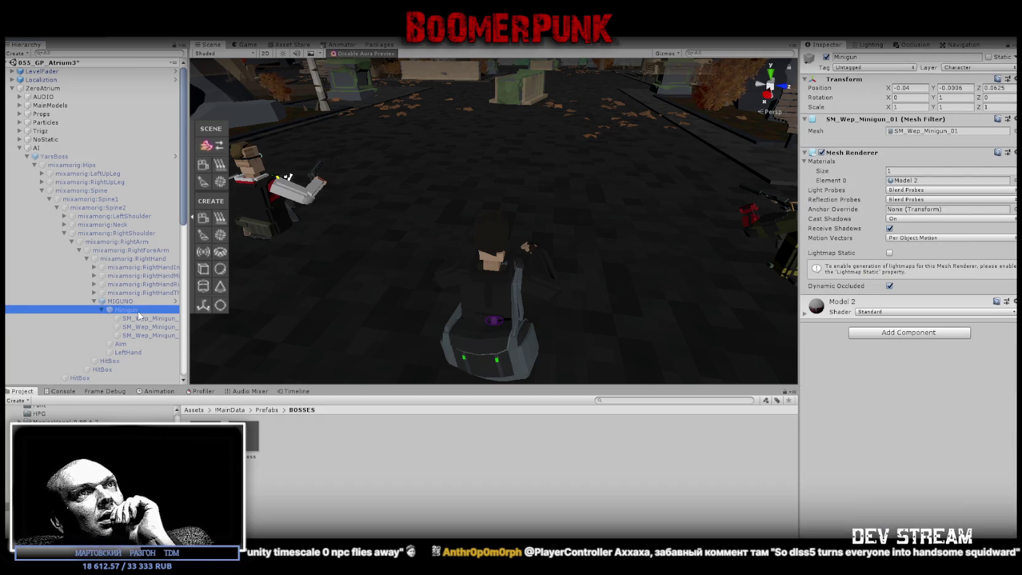
mouse_move(135, 326)
mouse_down()
mouse_move(141, 338)
mouse_move(138, 324)
mouse_up()
click(140, 325)
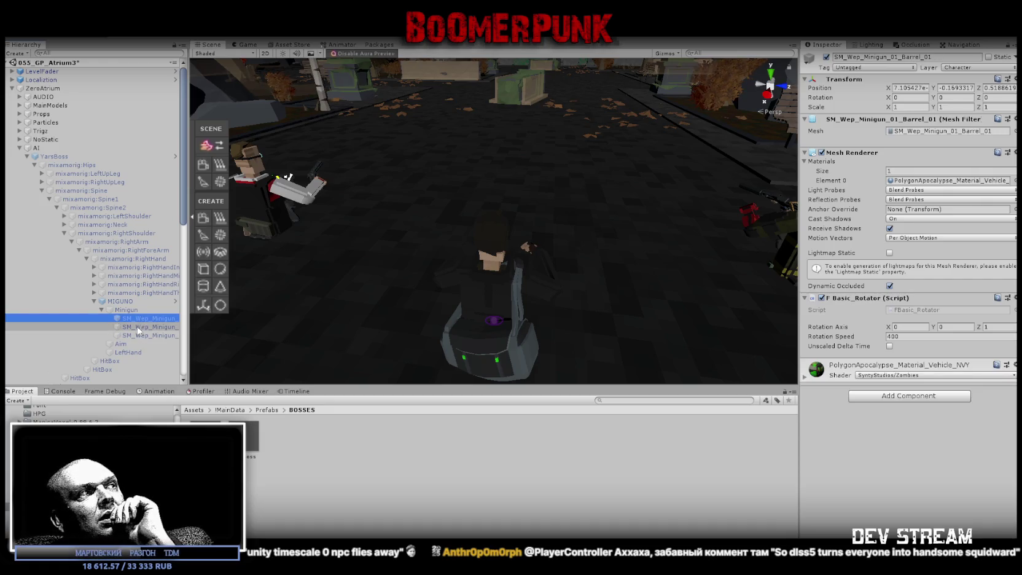
click(128, 352)
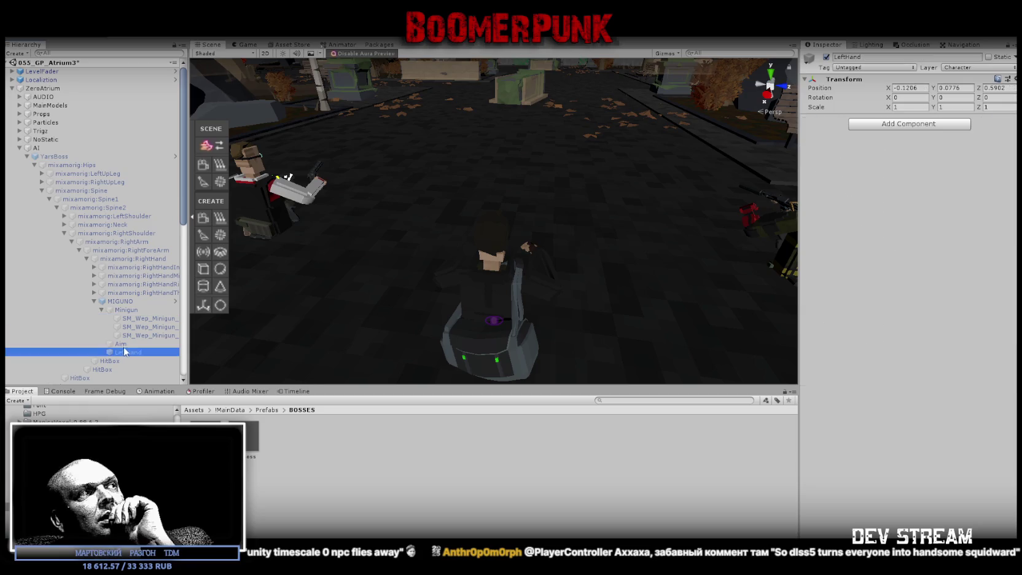
click(122, 344)
click(117, 302)
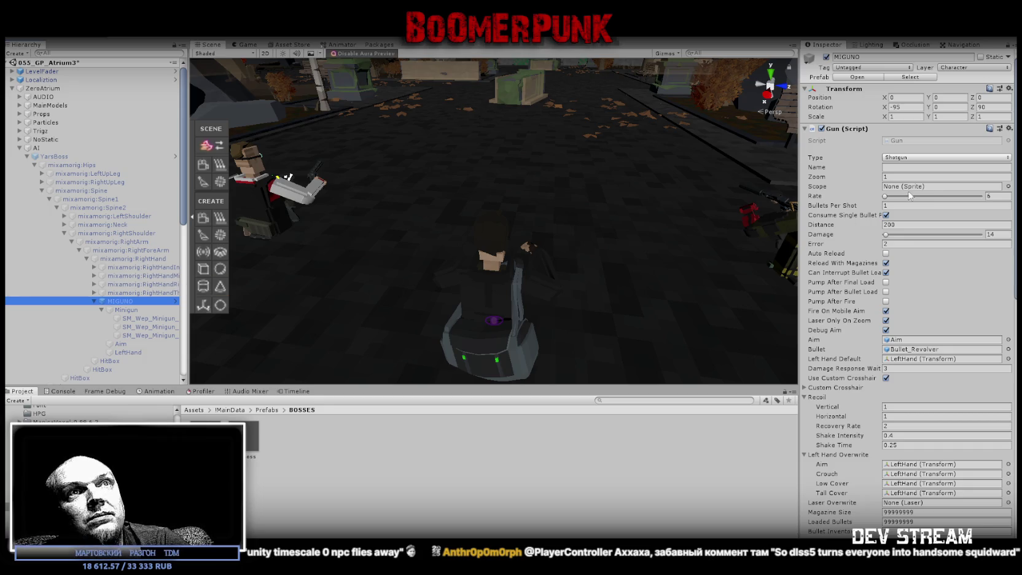
scroll(920, 240, down, 10)
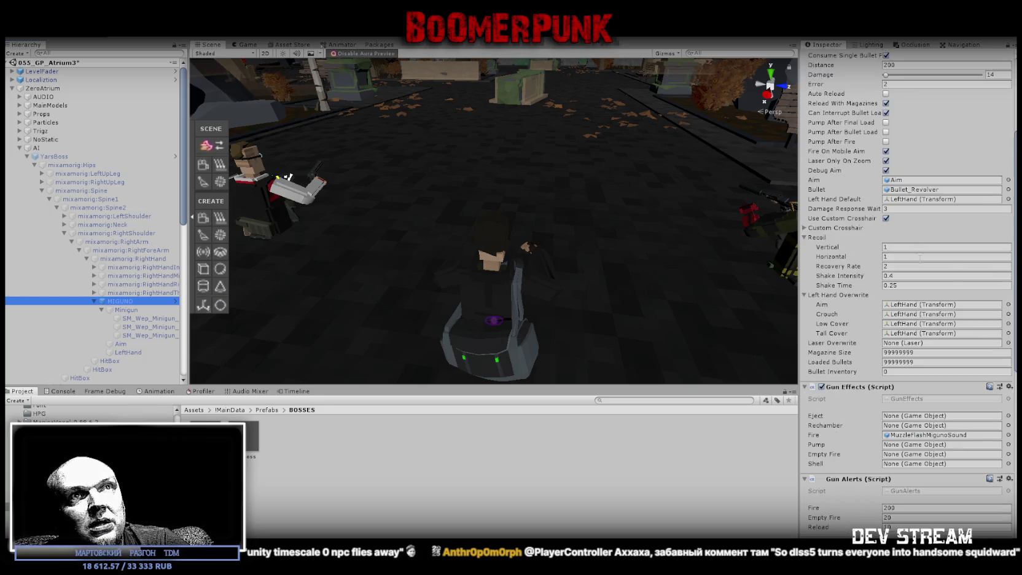
- Select YarsBoss and expand its Fighter Brain settings
click(49, 157)
scroll(919, 310, up, 10)
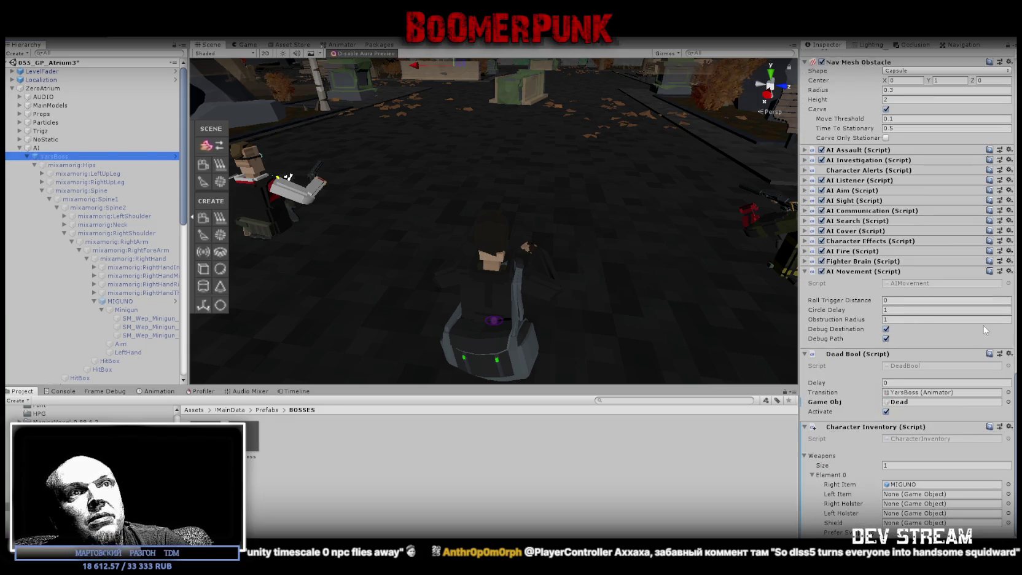
scroll(896, 335, down, 3)
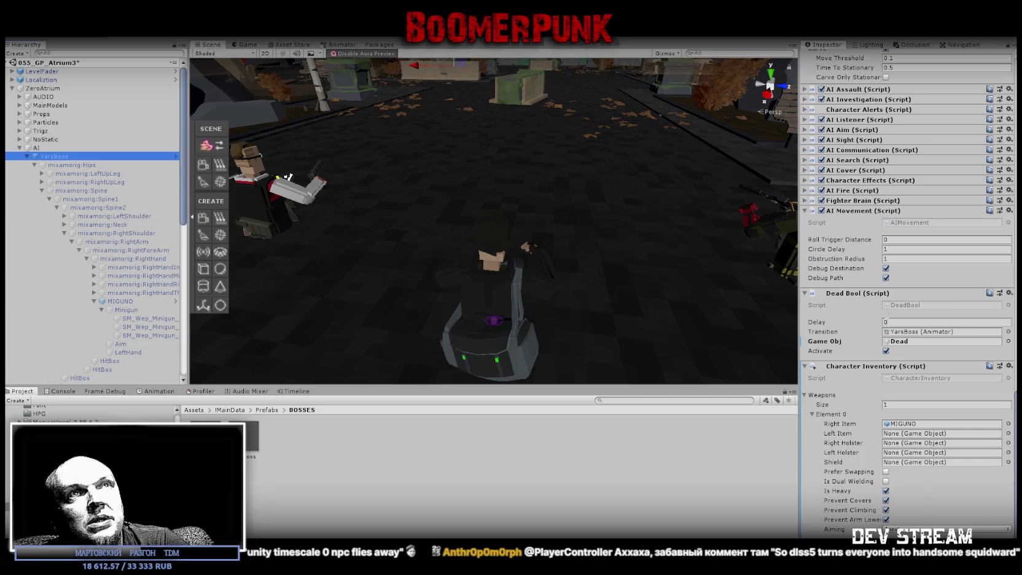
scroll(947, 418, up, 6)
scroll(950, 416, up, 15)
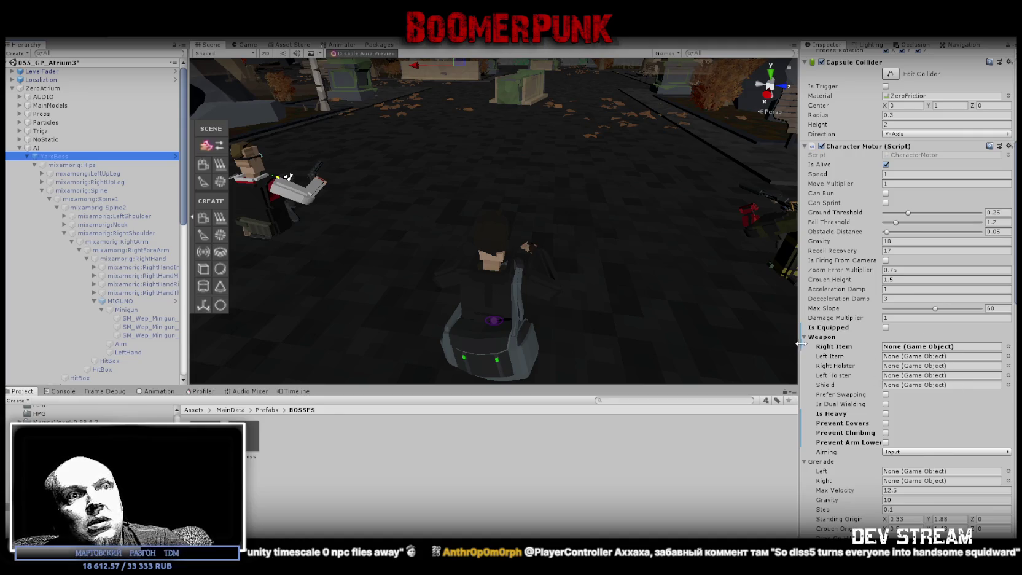
scroll(907, 457, down, 15)
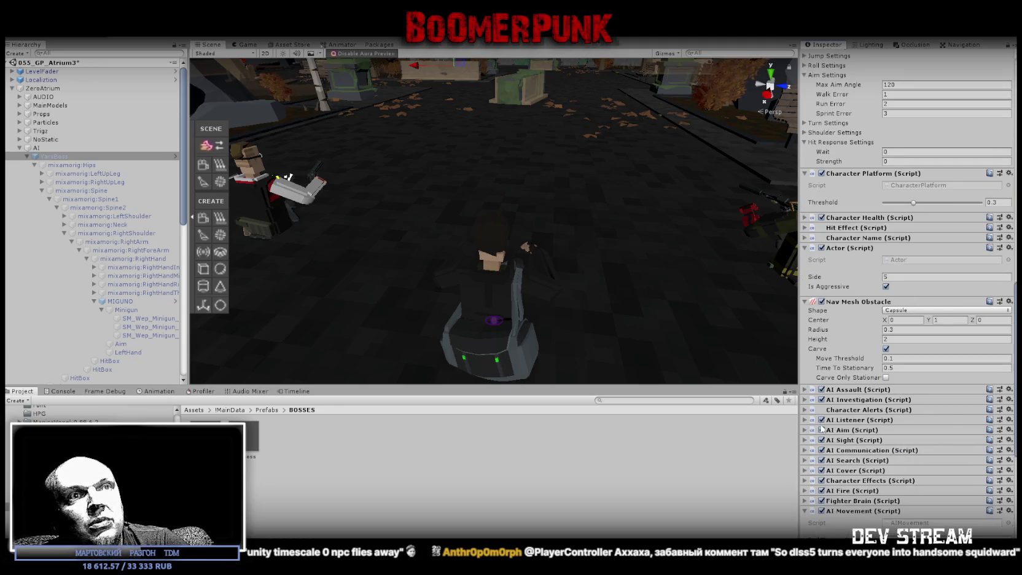
click(811, 501)
scroll(925, 486, down, 5)
scroll(921, 393, down, 4)
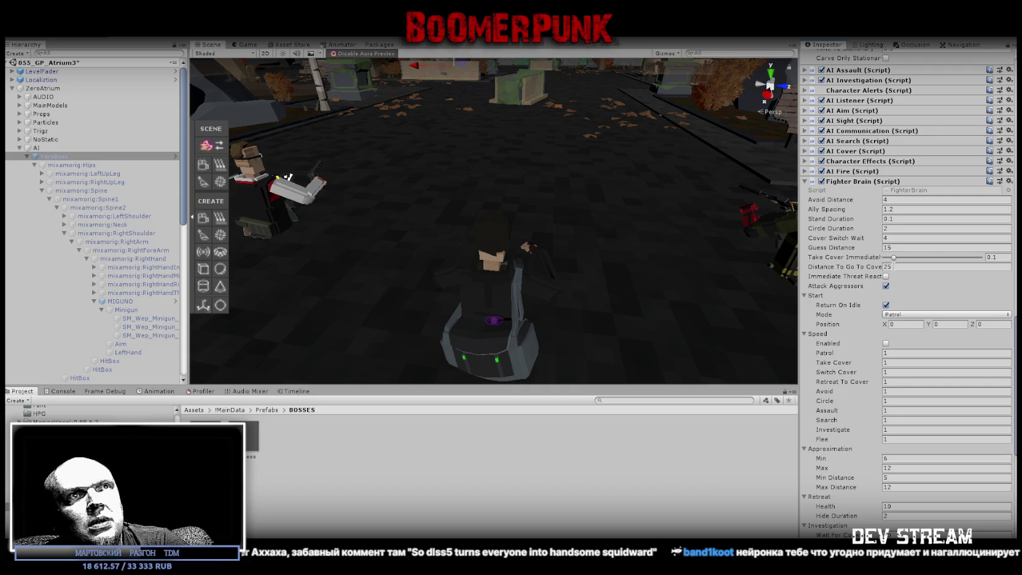
scroll(901, 371, down, 3)
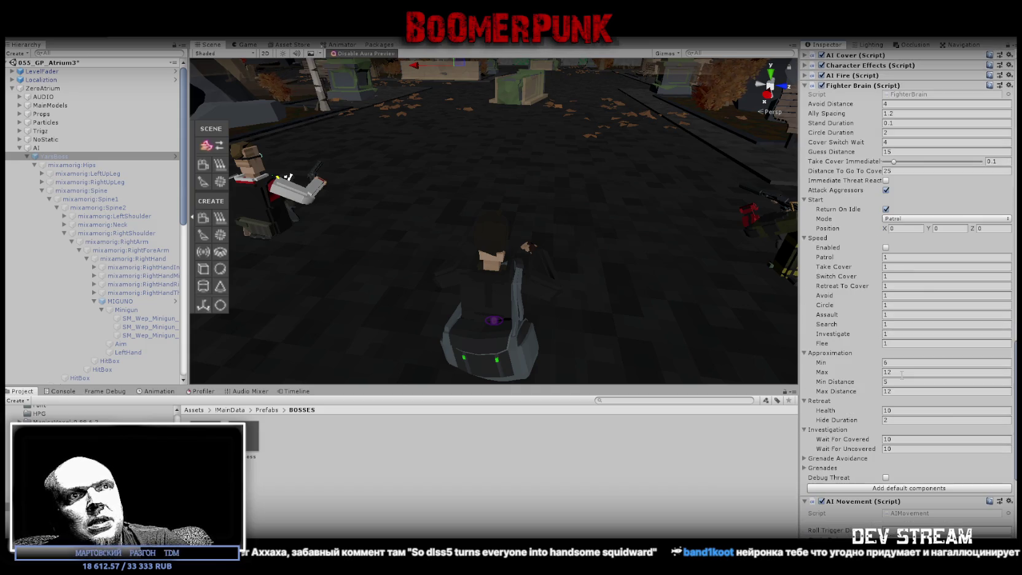
scroll(901, 373, down, 7)
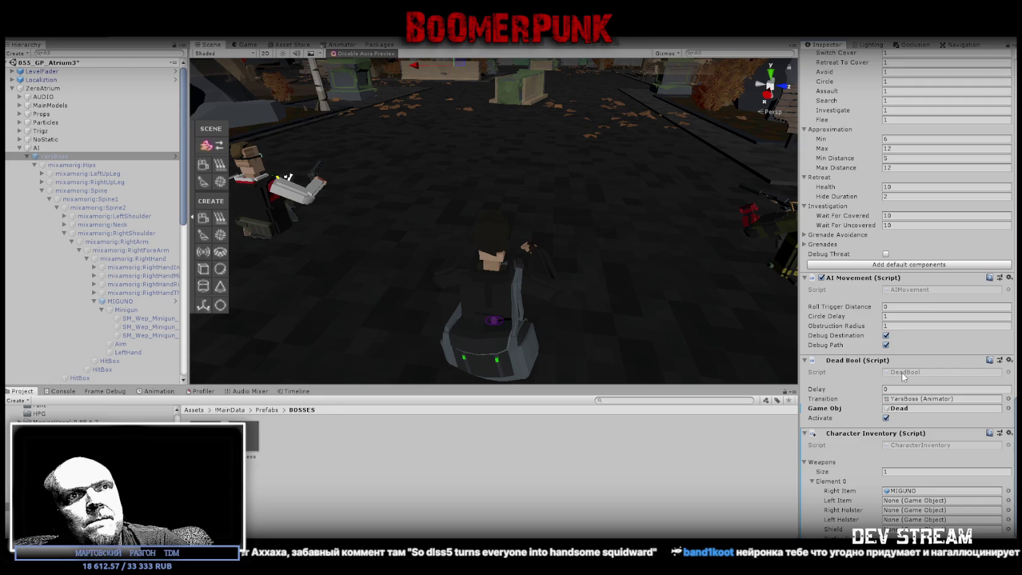
scroll(906, 378, down, 2)
scroll(906, 381, up, 15)
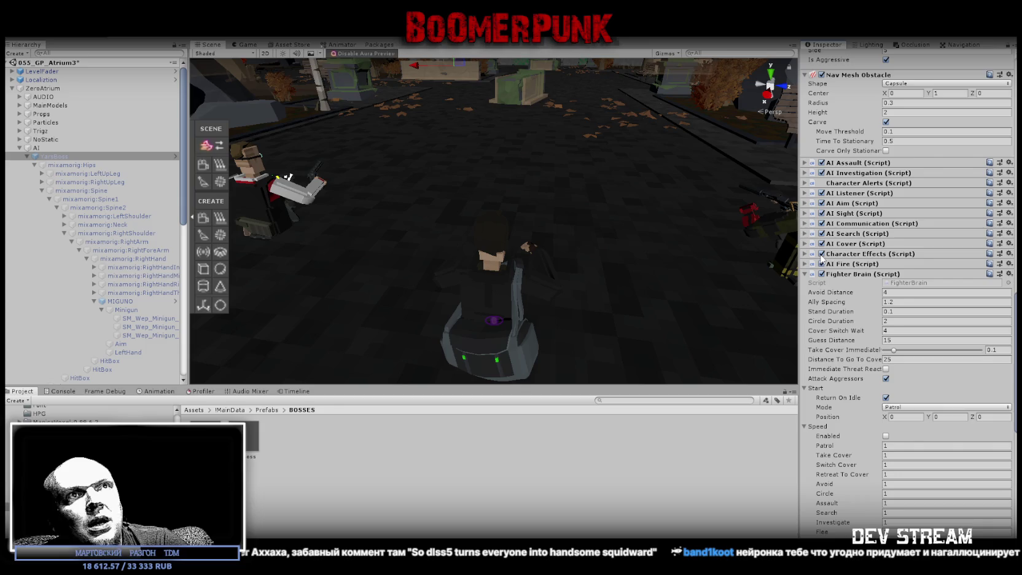
- Check the AI Aim, AI Sight and AI Fire settings, then ping MIGUNO from the Right Item field
click(804, 203)
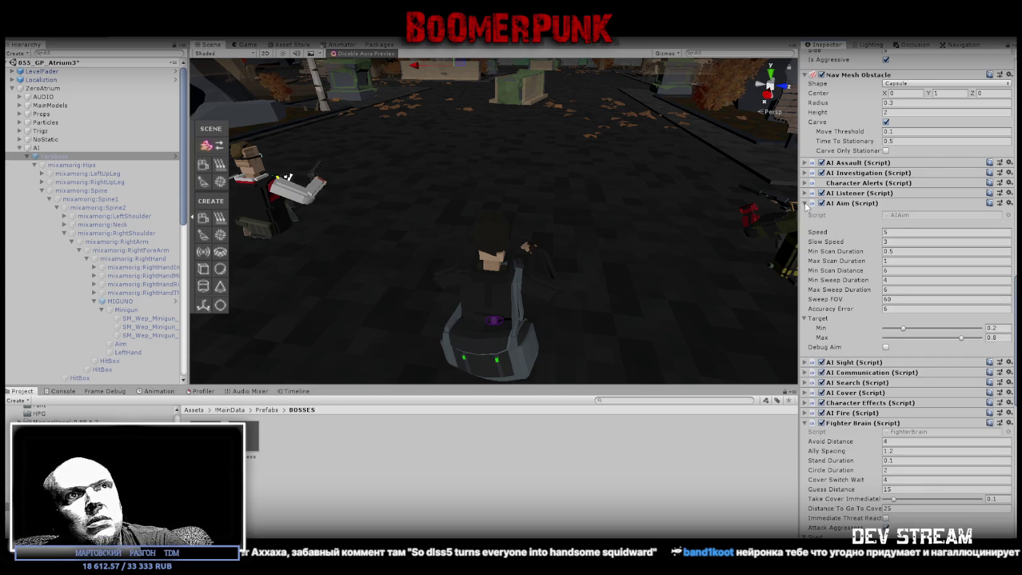
click(805, 204)
click(805, 213)
click(805, 214)
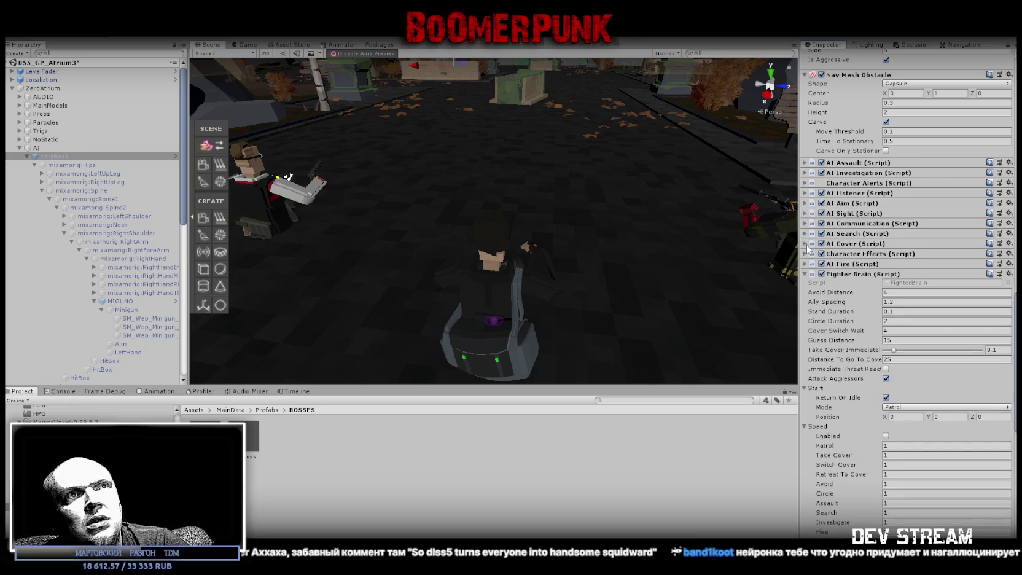
click(806, 264)
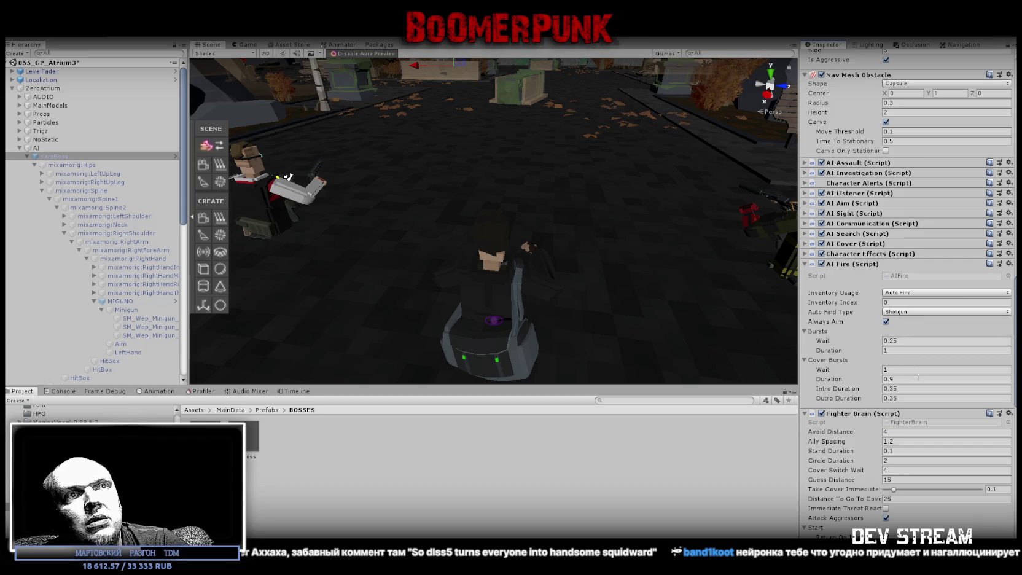
scroll(918, 377, down, 10)
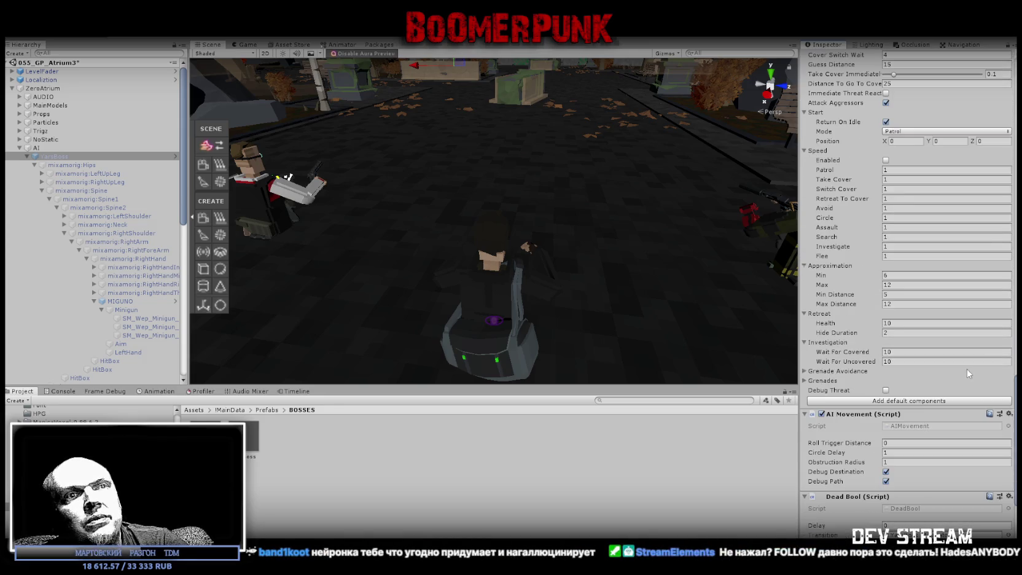
scroll(971, 375, down, 6)
click(912, 425)
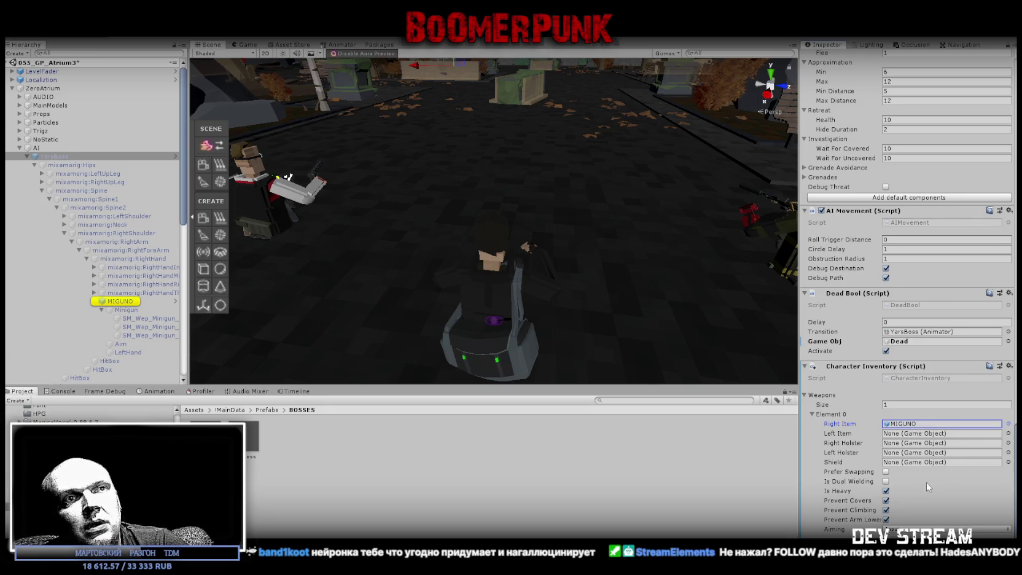
scroll(515, 187, down, 8)
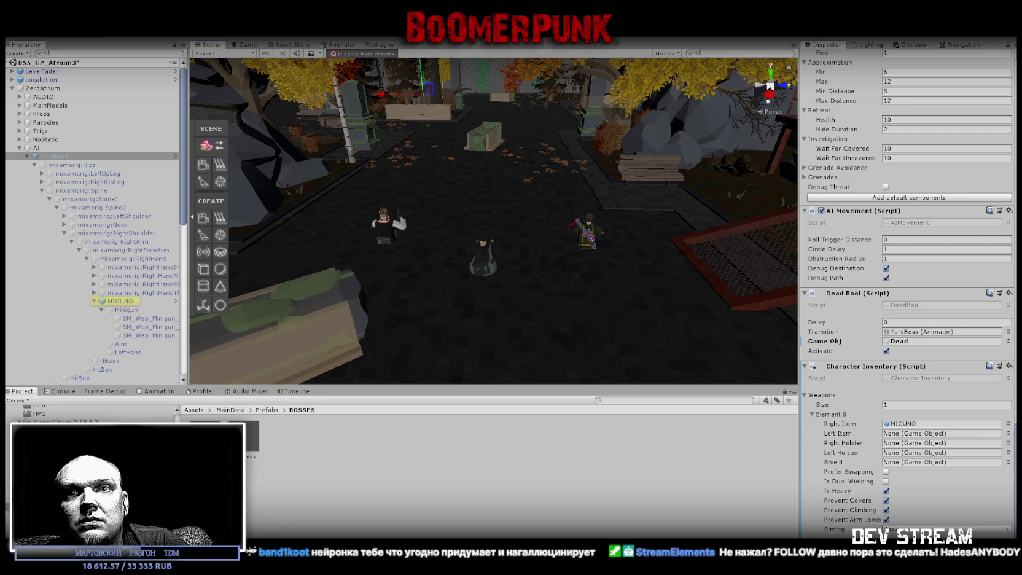
- Save 055_GP_Atrium3, playtest the boss fight in Game view with Esc pauses, then stop play
key(ctrl+s)
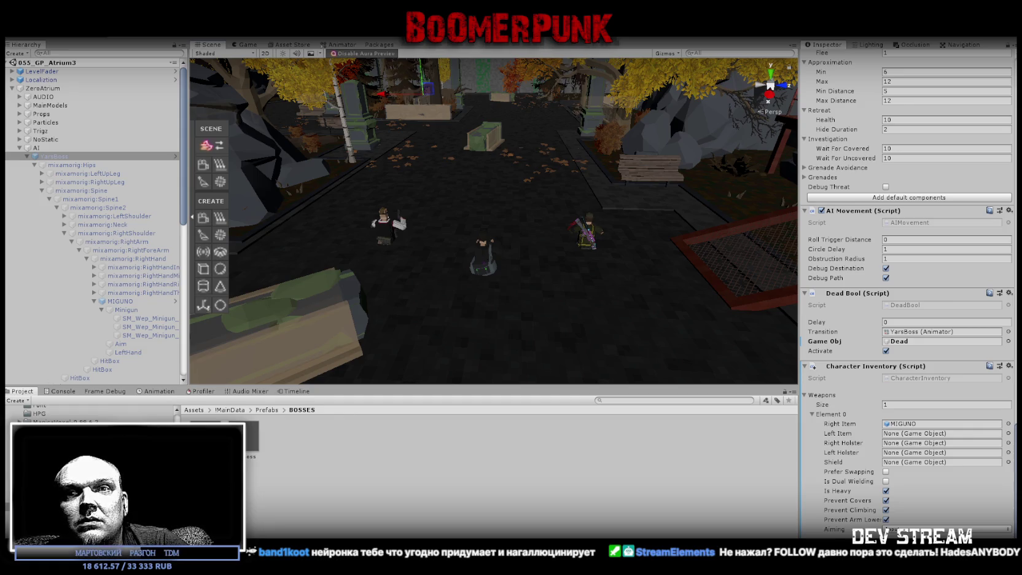
key(ctrl+p)
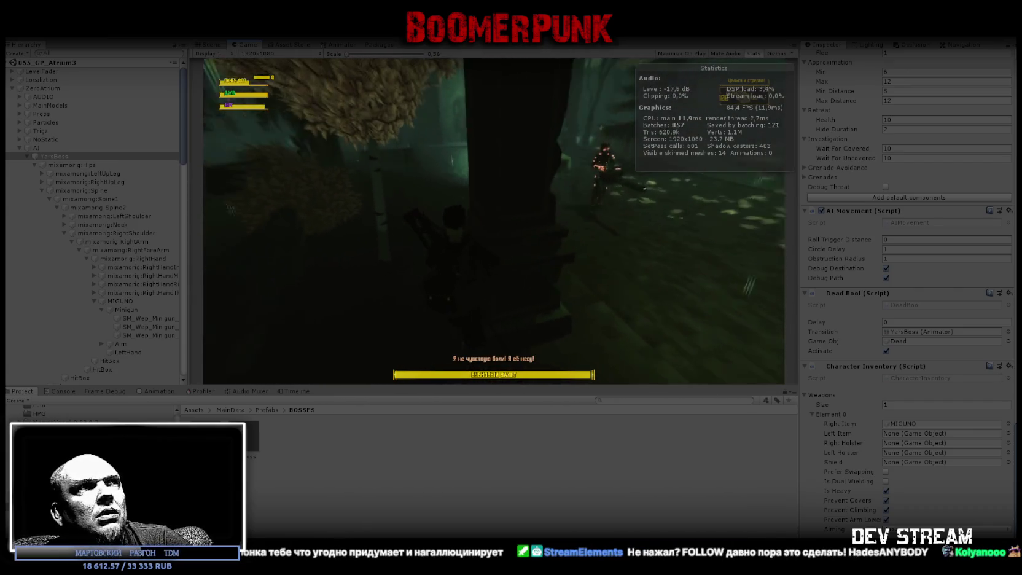
key(Escape)
key(Escape)
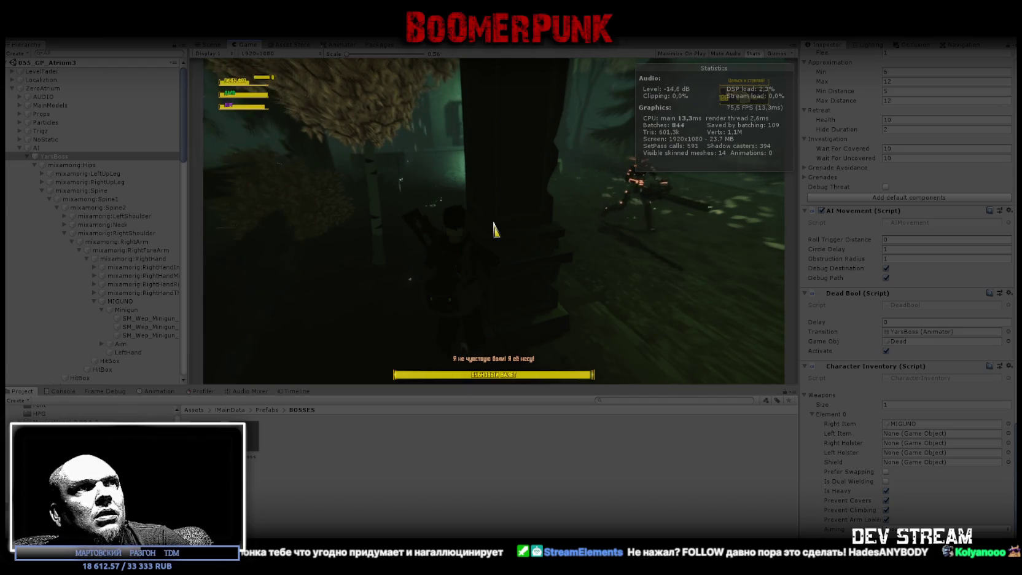
right_click(946, 210)
click(586, 216)
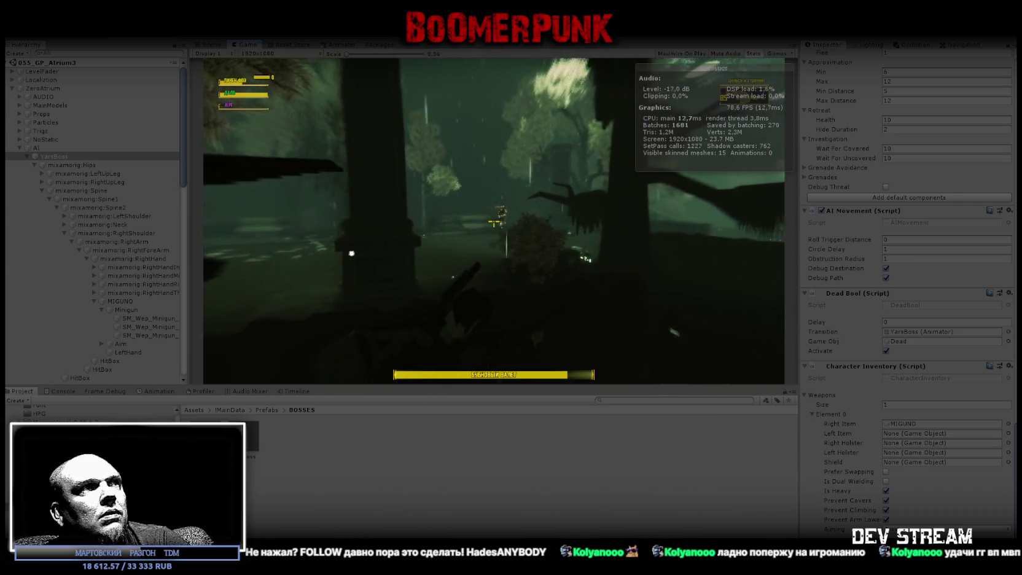
key(Escape)
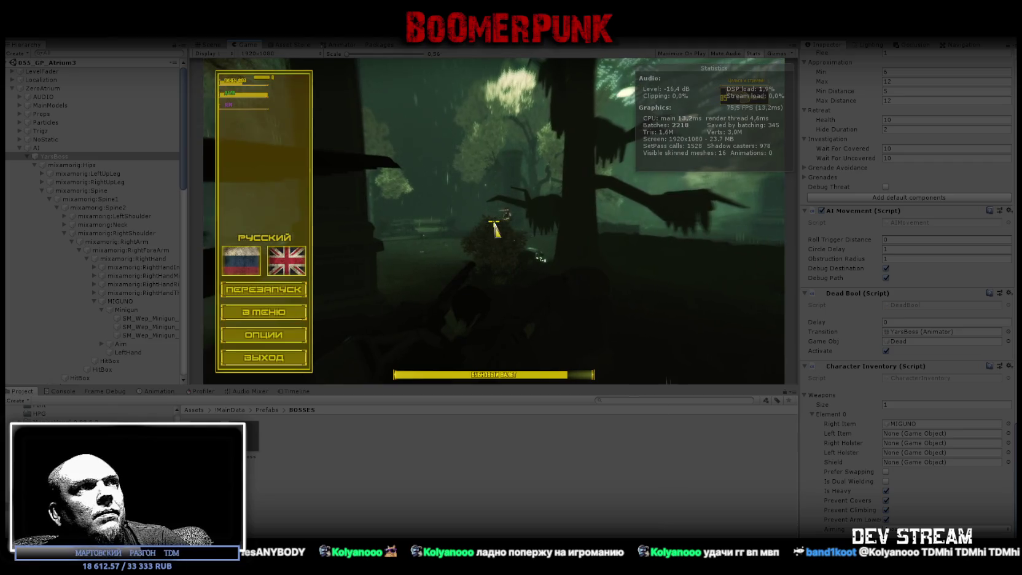
key(Escape)
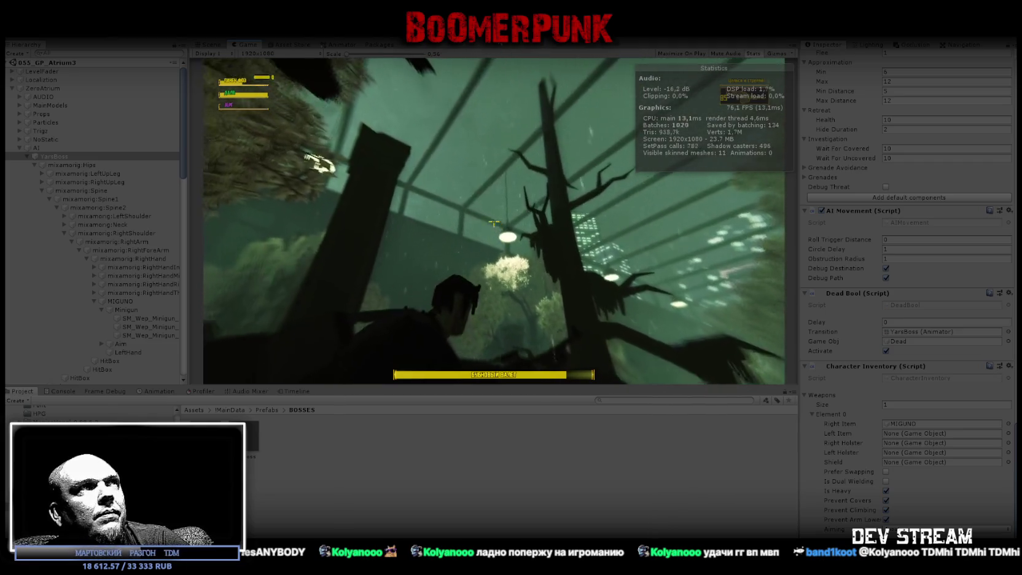
key(ctrl+p)
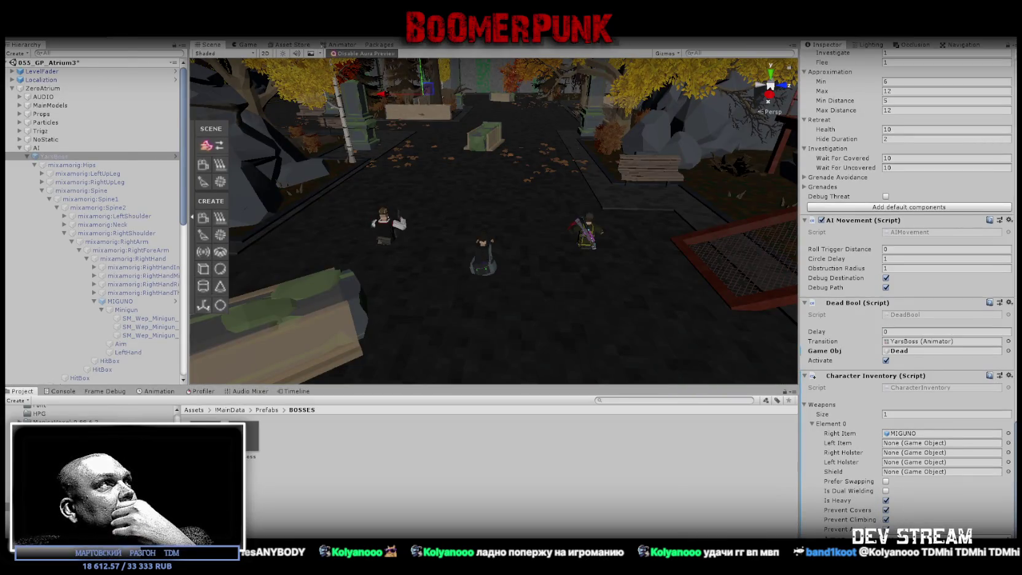
- Build the Windows standalone player from Build Settings with the PC, Mac & Linux target
click(13, 34)
click(55, 125)
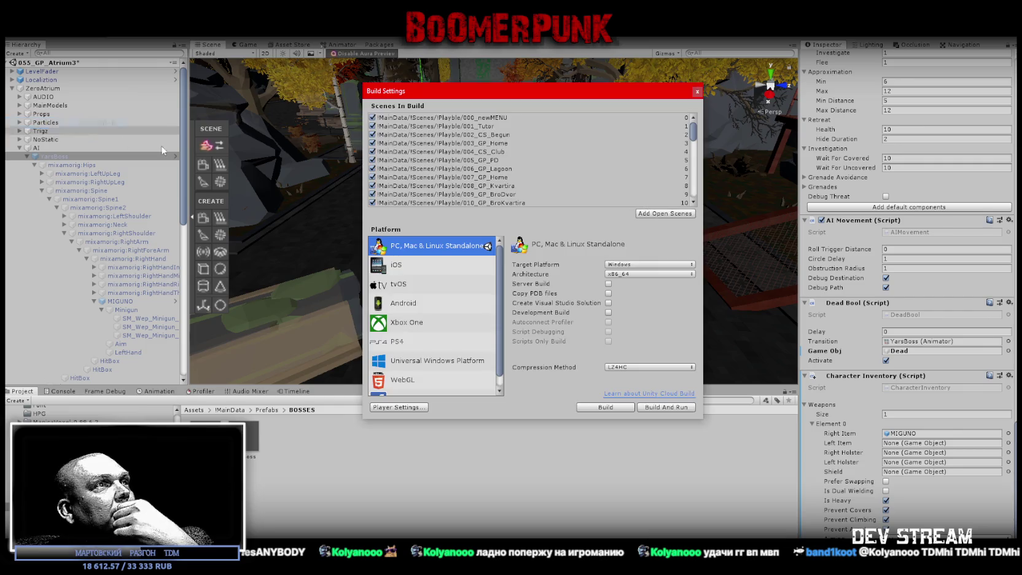
click(605, 408)
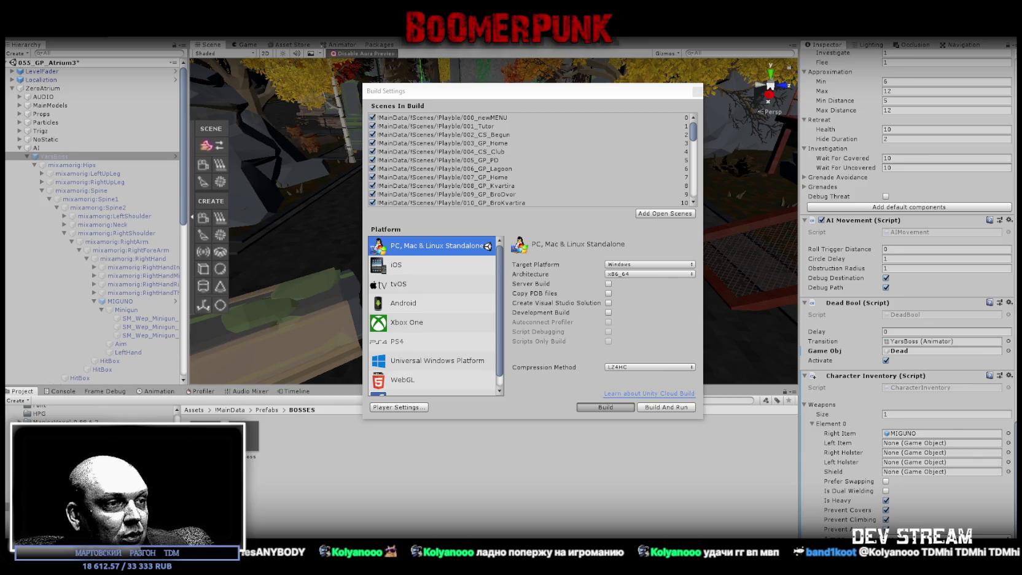
key(ctrl+b)
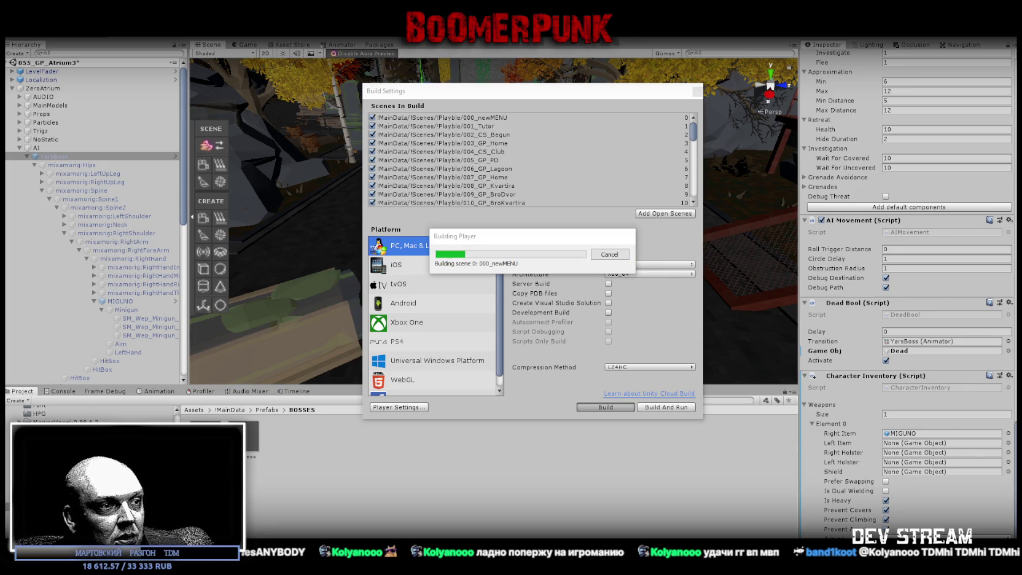
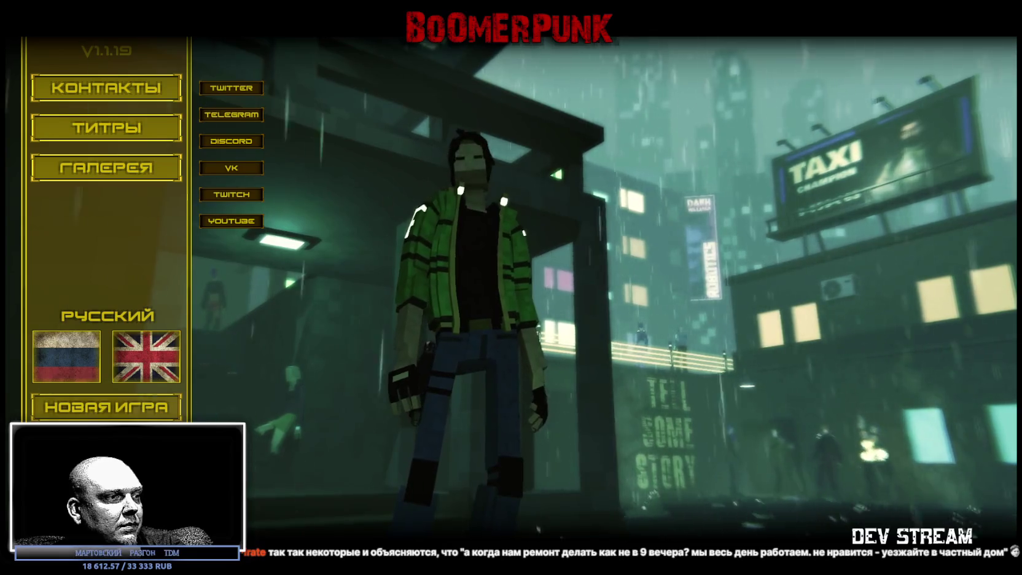
- Open the Охота level panel from Boomerpunk's main menu to playtest a segment
click(915, 421)
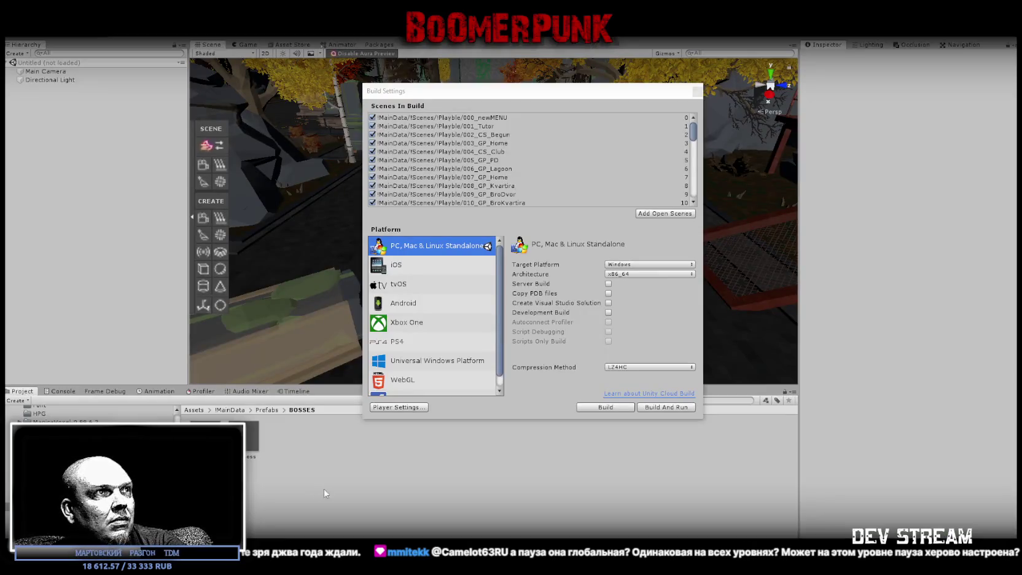
- Close Build Settings and select YarsBoss under ZeroAtrium > AI to view its components
click(697, 92)
click(12, 89)
click(41, 149)
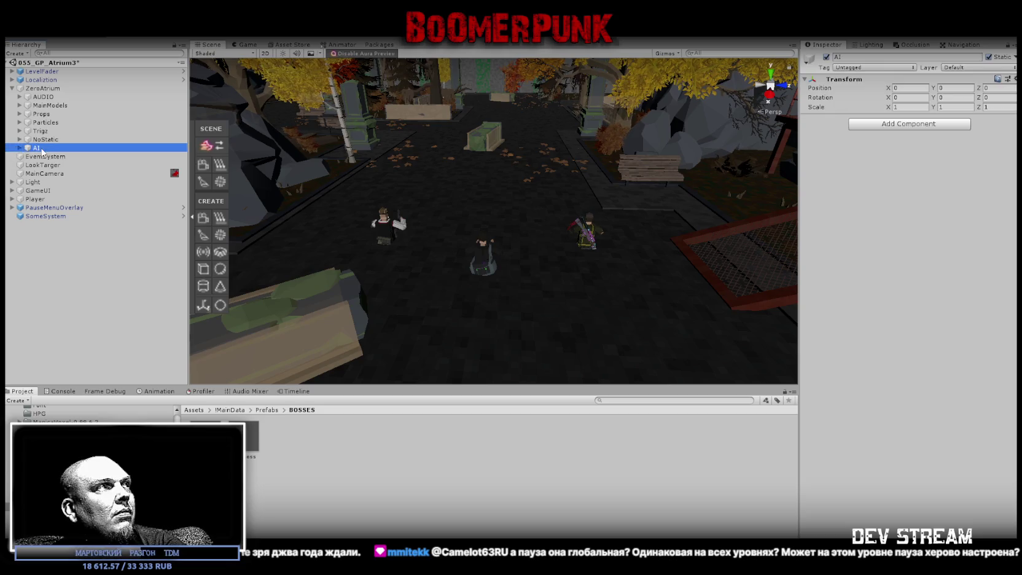
click(49, 158)
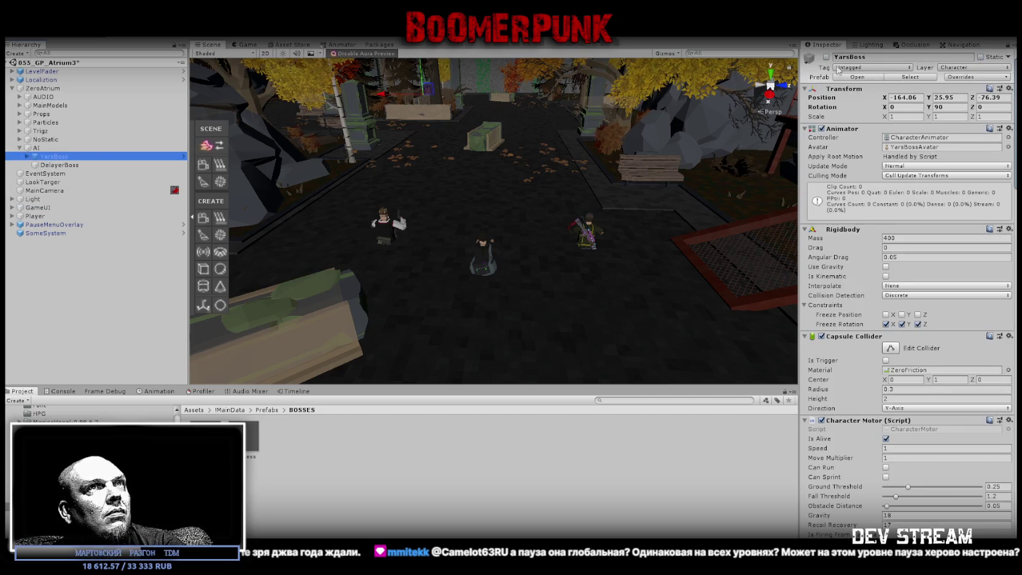
scroll(929, 364, down, 20)
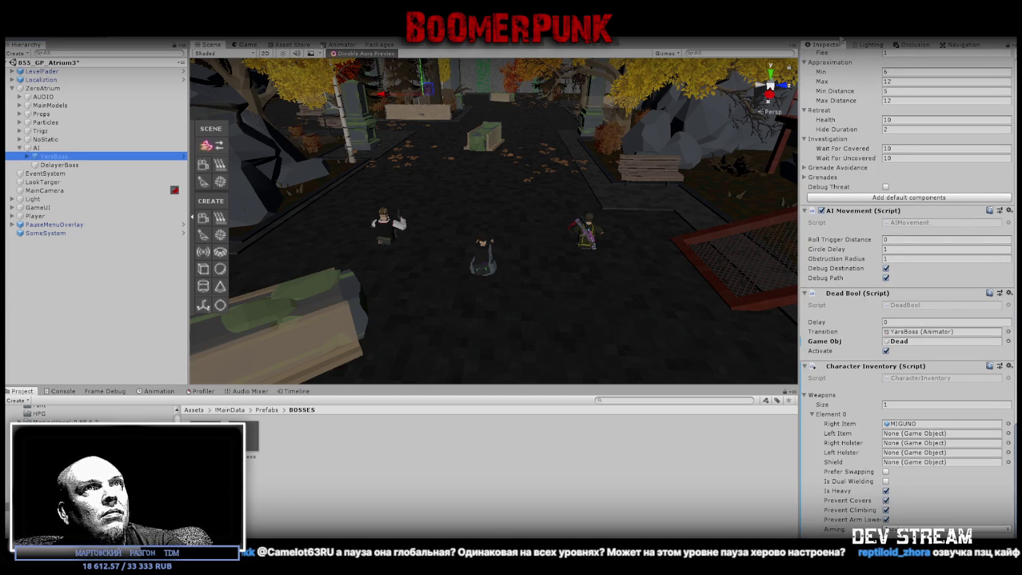
- Orbit the Scene view past the trees and bench, then frame YarsBoss closely
mouse_move(571, 184)
mouse_down()
mouse_move(559, 187)
mouse_move(479, 130)
mouse_up()
scroll(990, 318, down, 15)
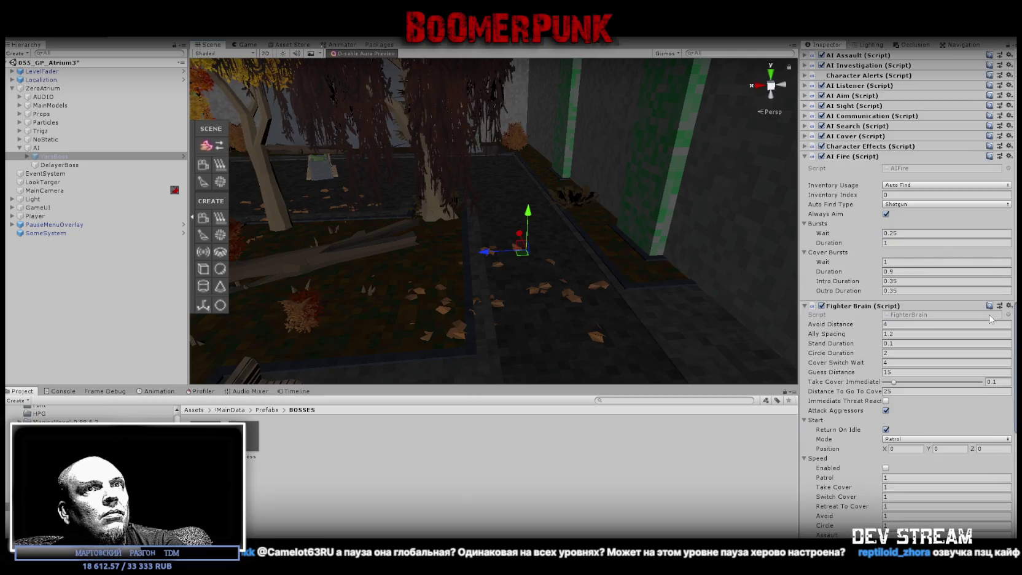
scroll(1015, 313, up, 20)
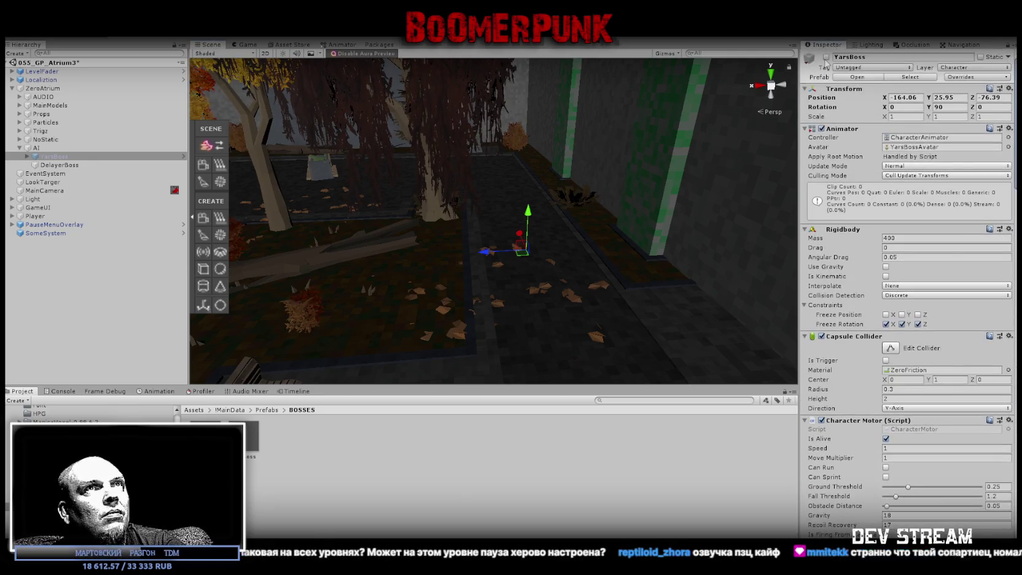
mouse_move(449, 184)
mouse_down()
mouse_move(441, 194)
mouse_move(449, 132)
mouse_move(449, 162)
mouse_move(485, 153)
mouse_up()
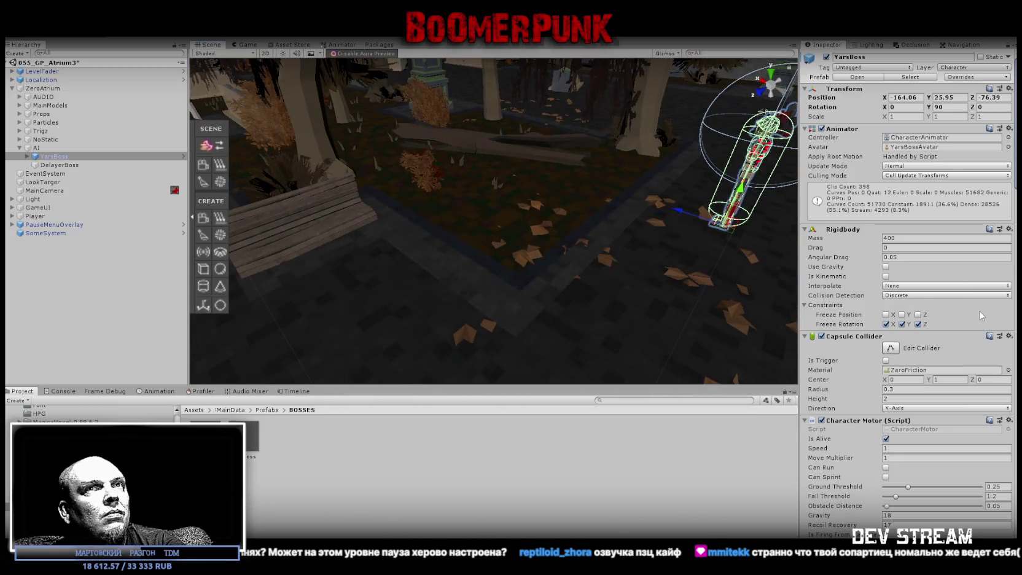
scroll(996, 287, down, 5)
scroll(909, 295, down, 15)
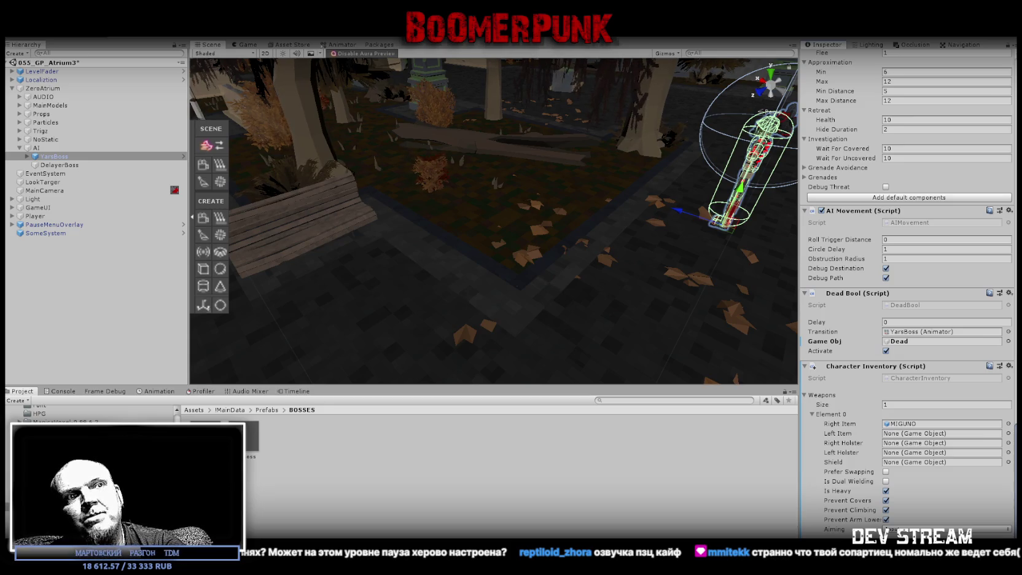
drag(490, 181, 342, 122)
key(f)
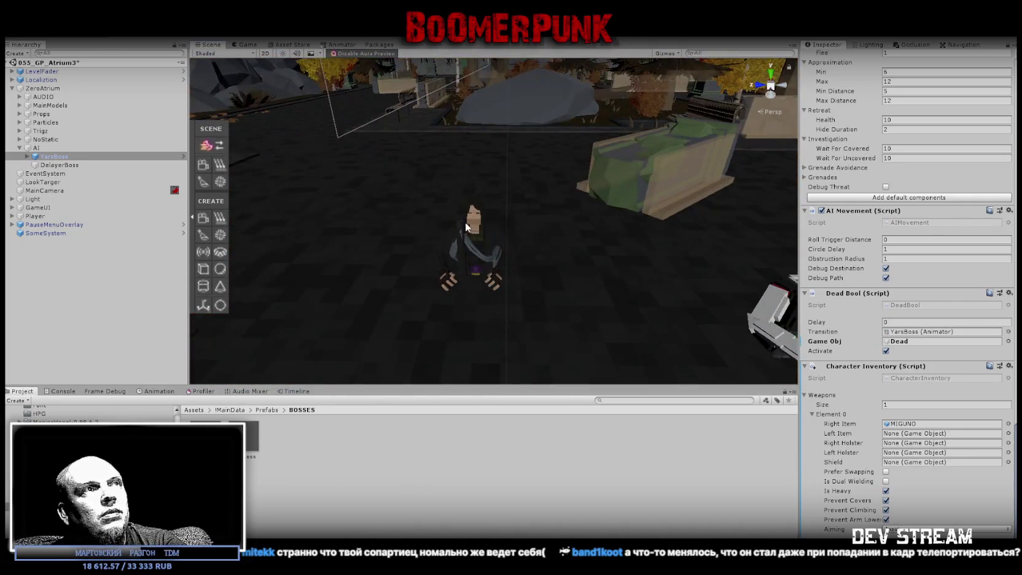
- Select and frame the Bag, the soldier's mesh and its mixamorig:Hips rig in turn
click(465, 227)
key(f)
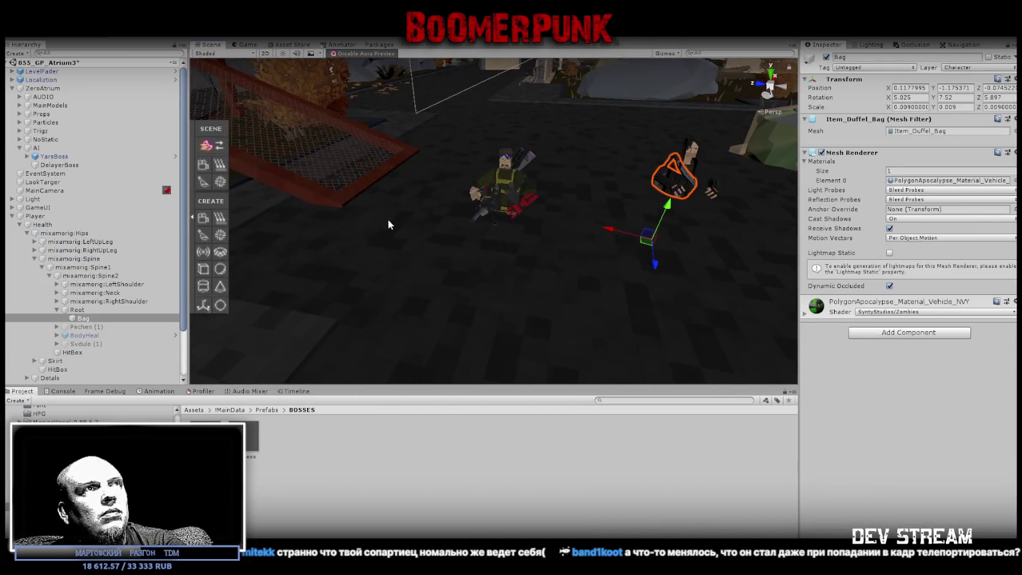
click(479, 188)
key(f)
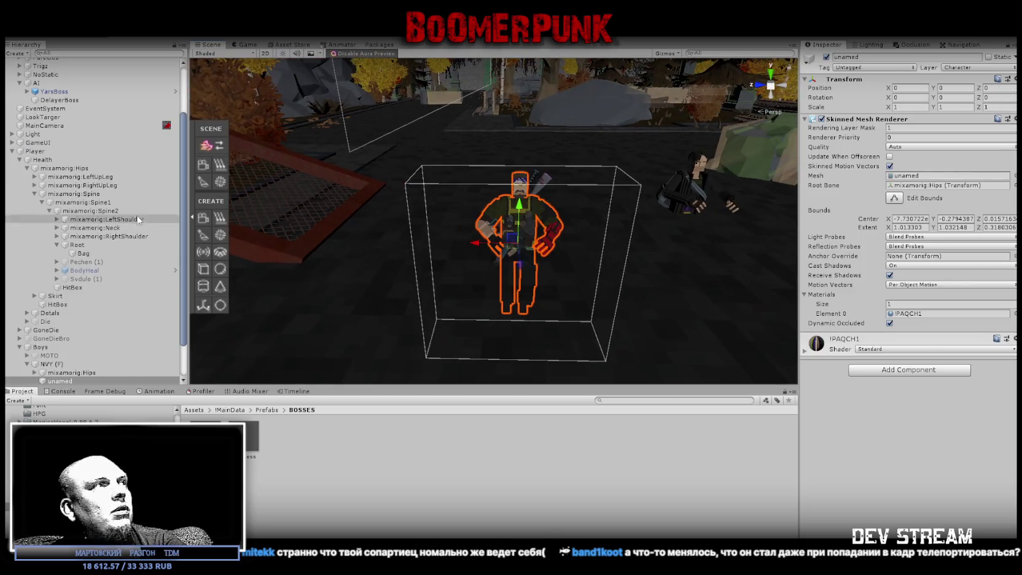
click(72, 330)
key(f)
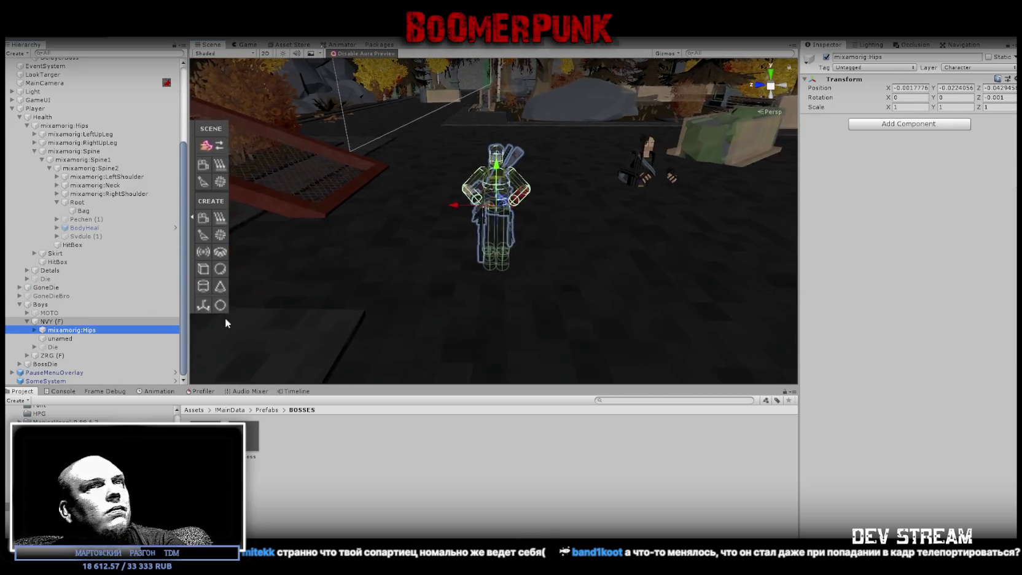
- Select NVY (F) and review its expanded Character Motor Weapon settings
click(50, 321)
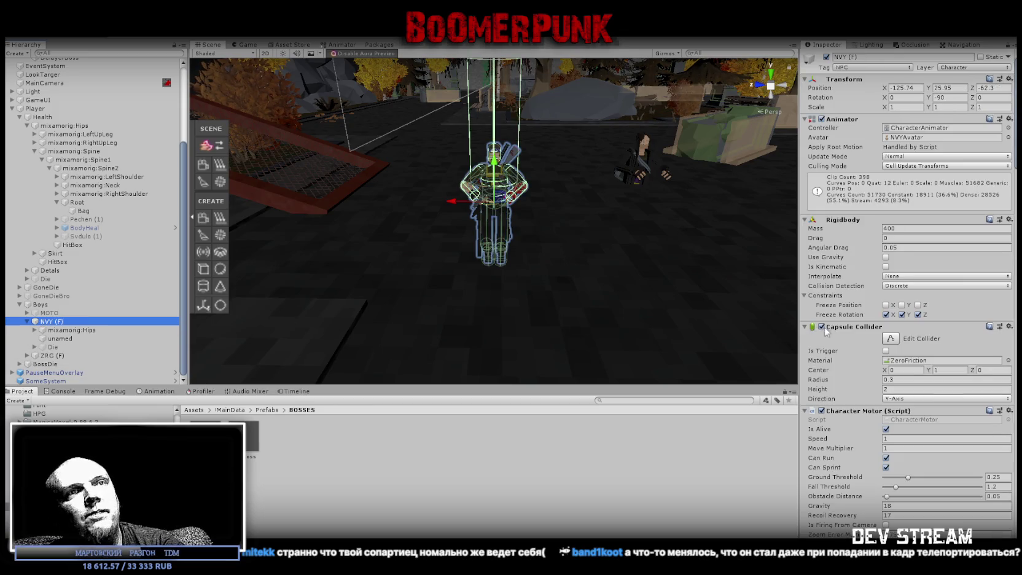
scroll(838, 326, down, 5)
scroll(837, 326, down, 5)
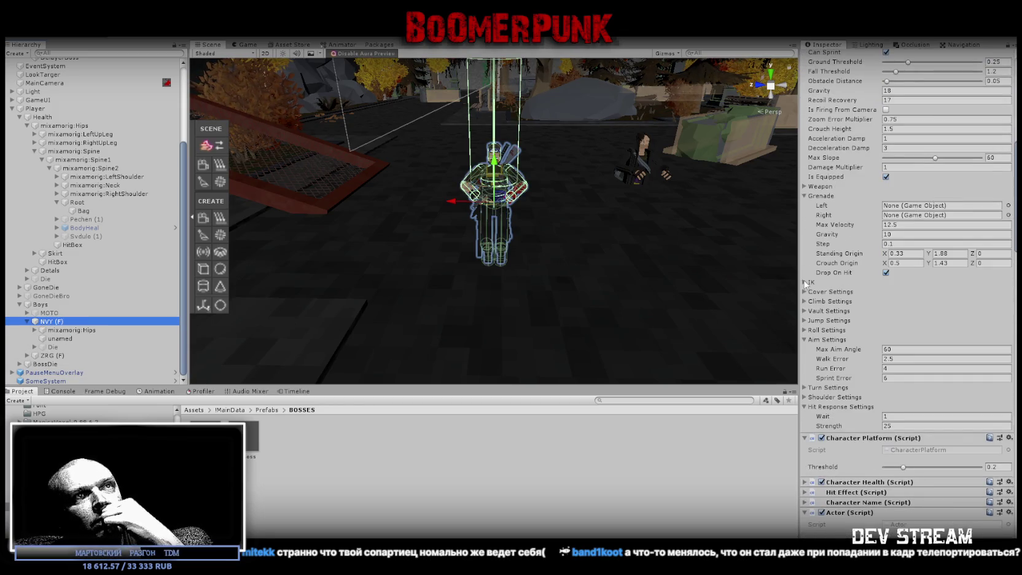
click(804, 187)
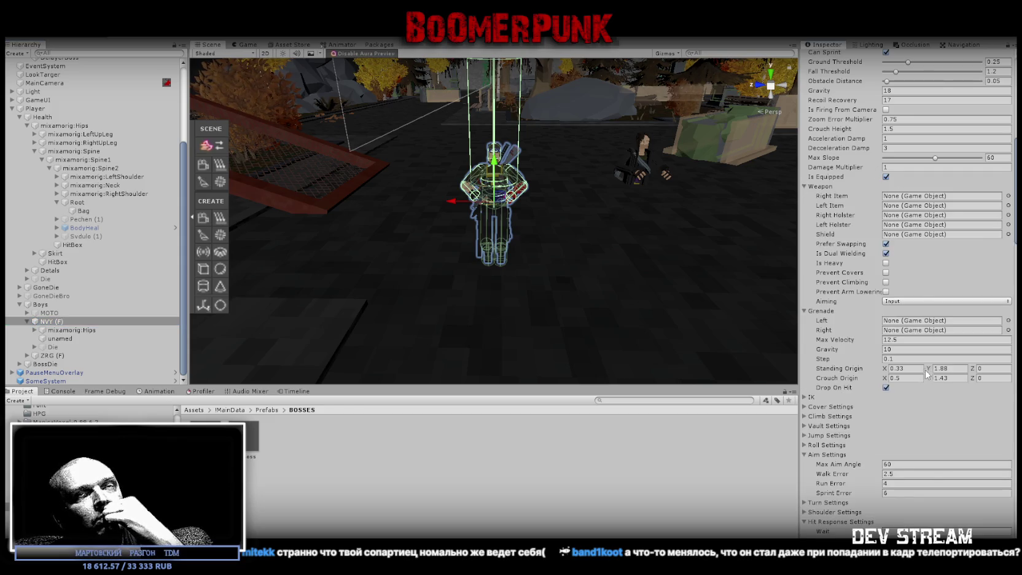
scroll(927, 371, down, 15)
scroll(926, 367, down, 1)
scroll(957, 304, up, 10)
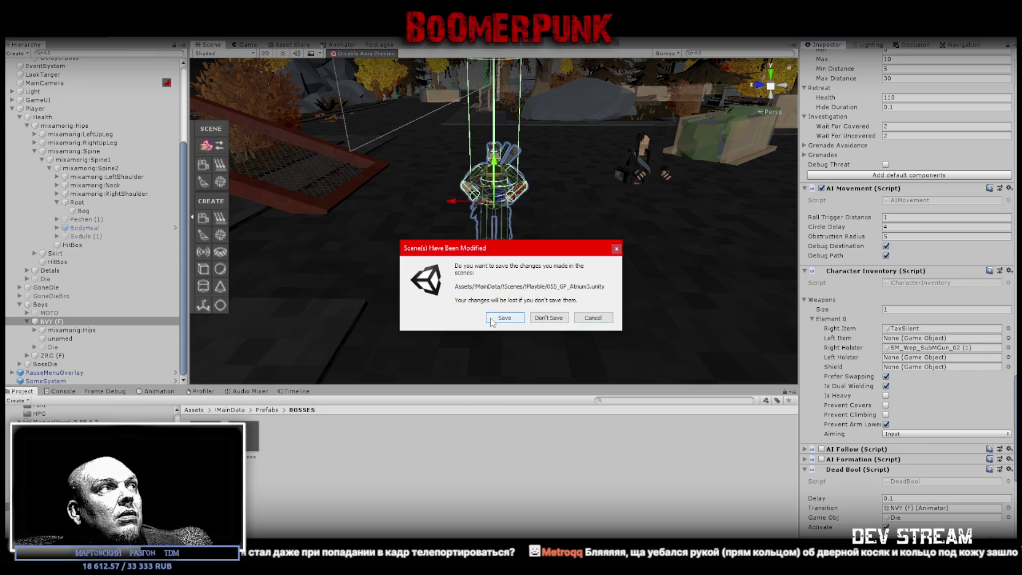
click(616, 248)
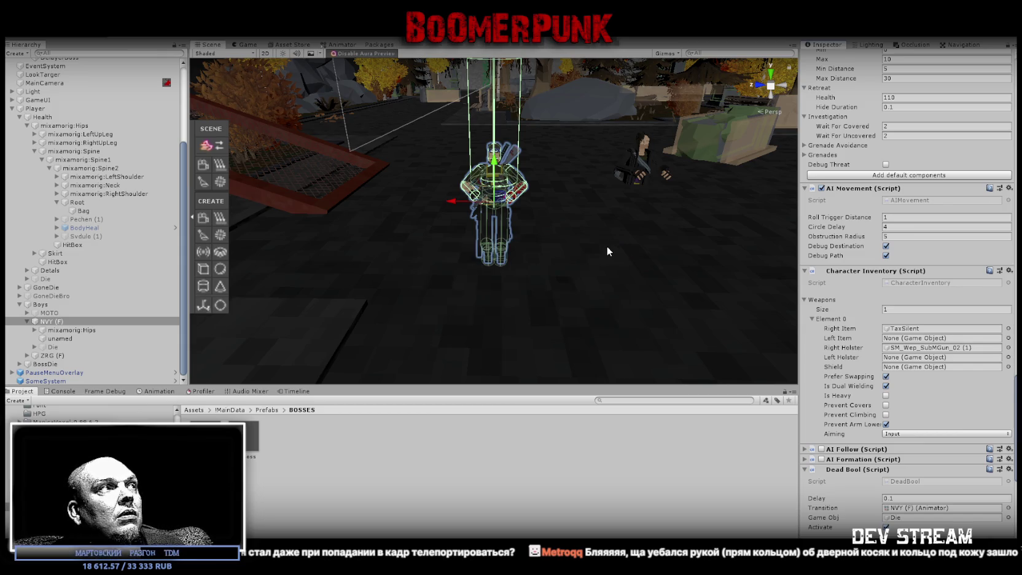
scroll(144, 288, up, 4)
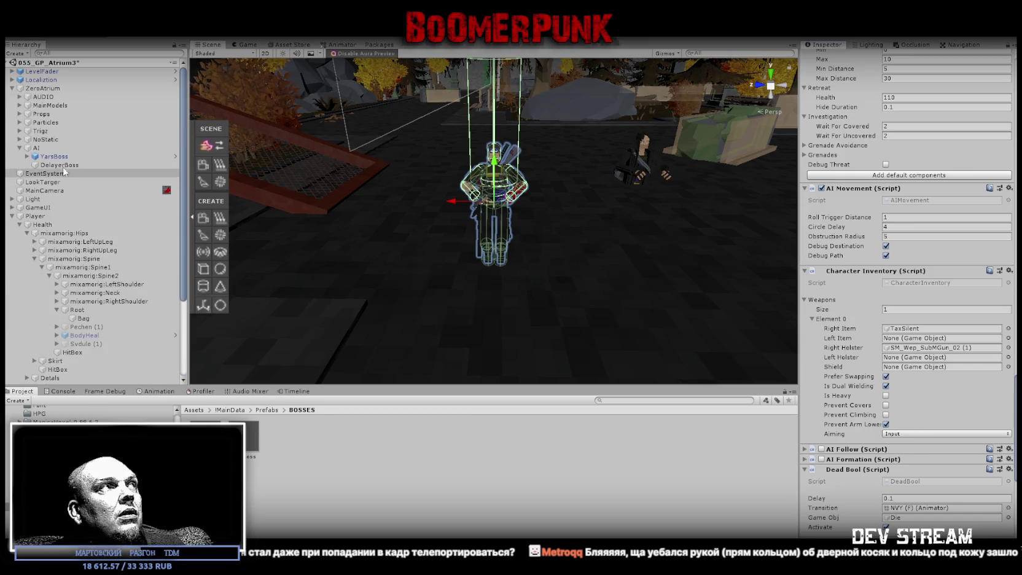
click(109, 156)
scroll(909, 295, up, 10)
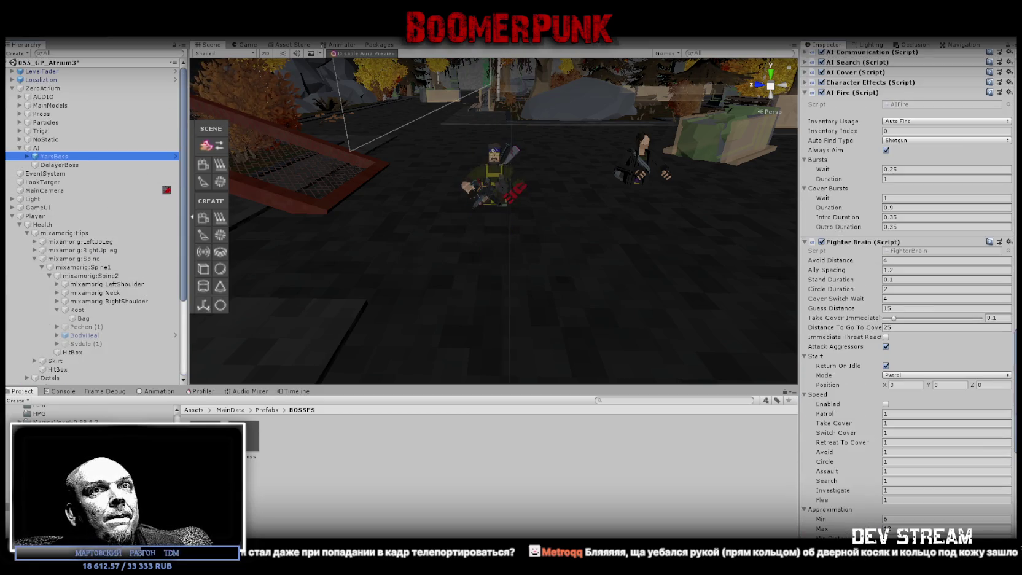
scroll(909, 294, up, 10)
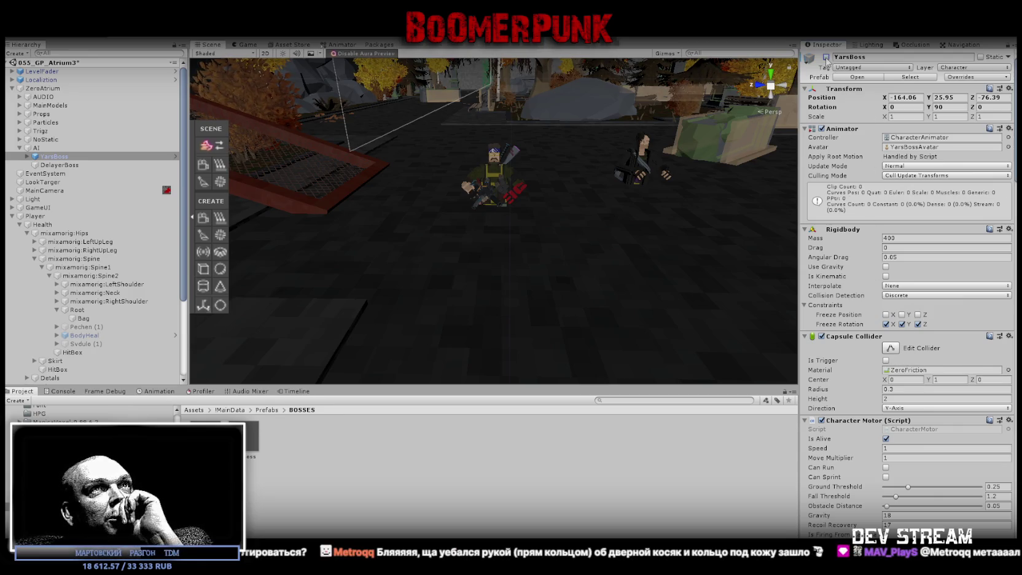
scroll(859, 342, down, 20)
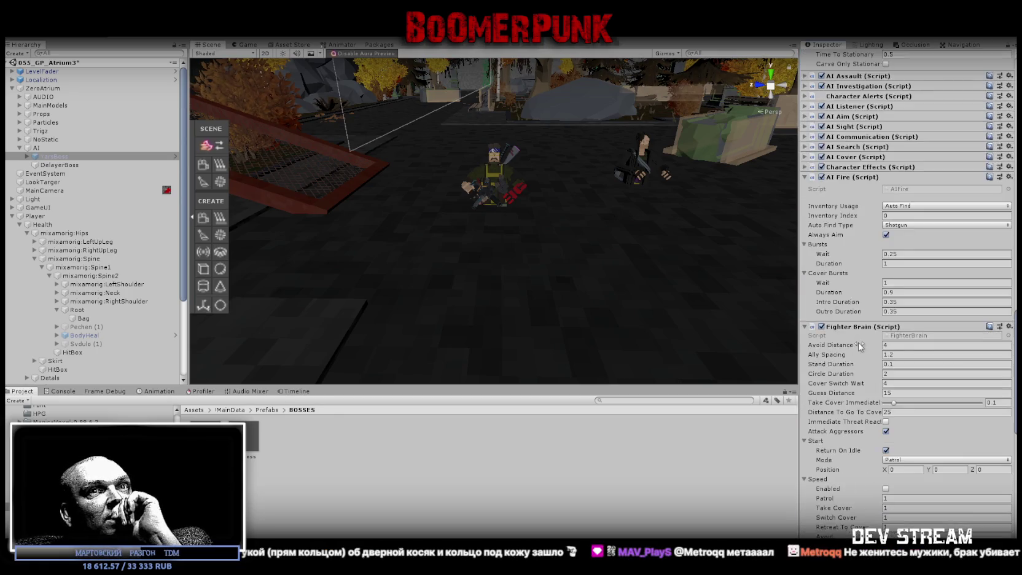
scroll(857, 341, down, 3)
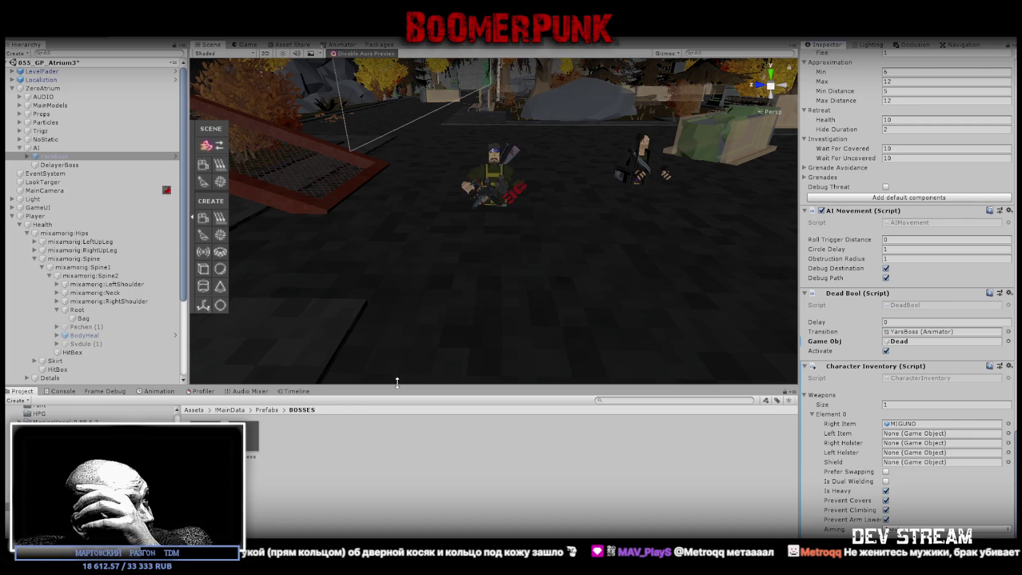
- Select the AIEnemy07 prefab and expand its AI Waypoints component
click(273, 428)
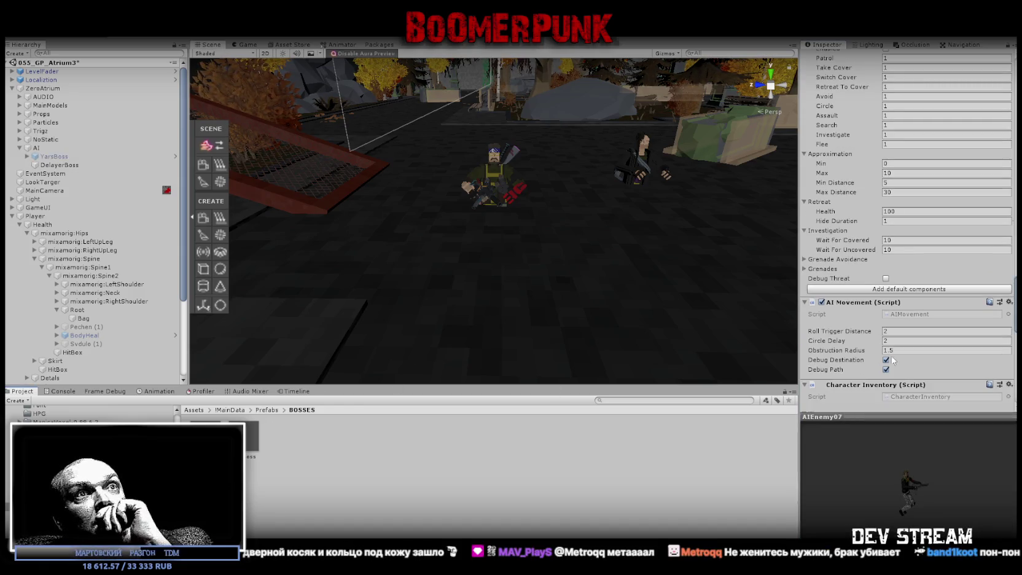
scroll(925, 321, down, 1)
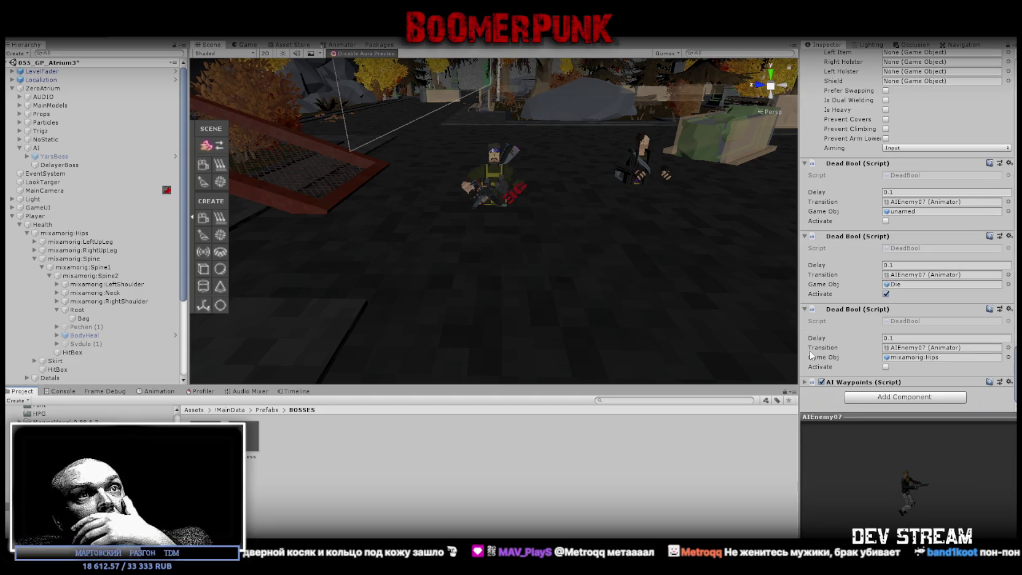
click(806, 382)
scroll(895, 347, down, 3)
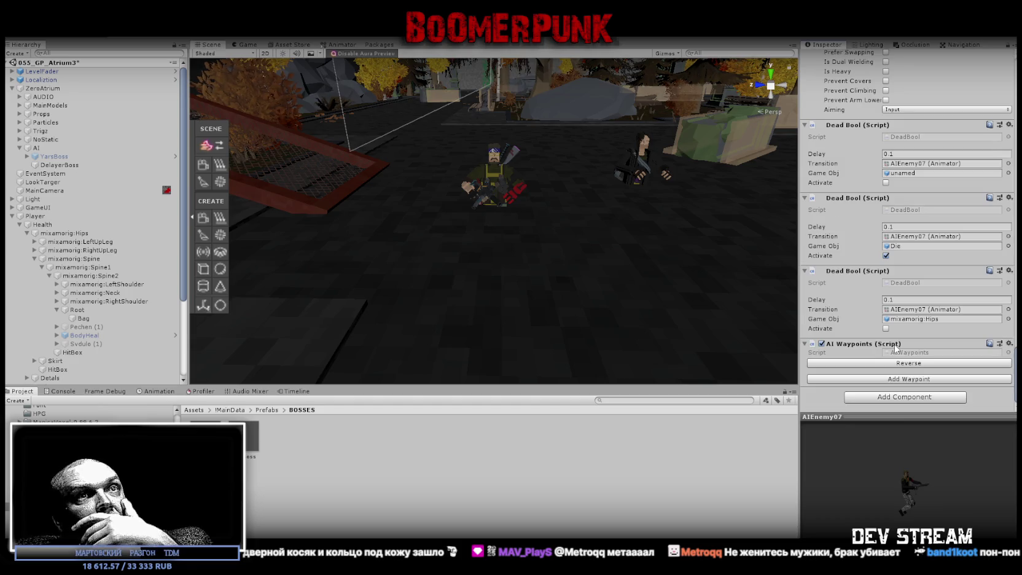
- Review AIEnemy07's other Inspector components, then reselect YarsBoss
scroll(895, 348, up, 3)
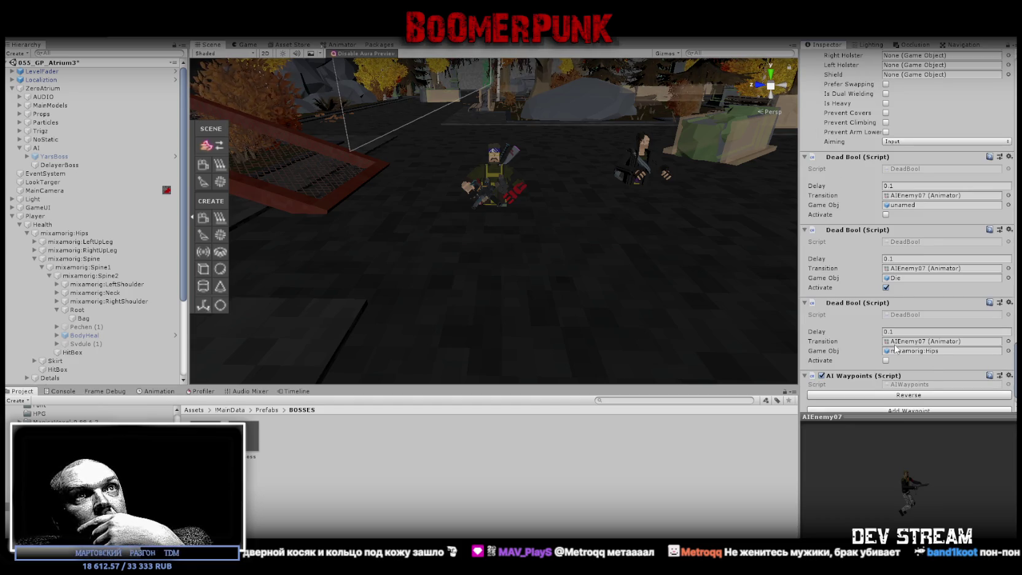
scroll(896, 348, up, 3)
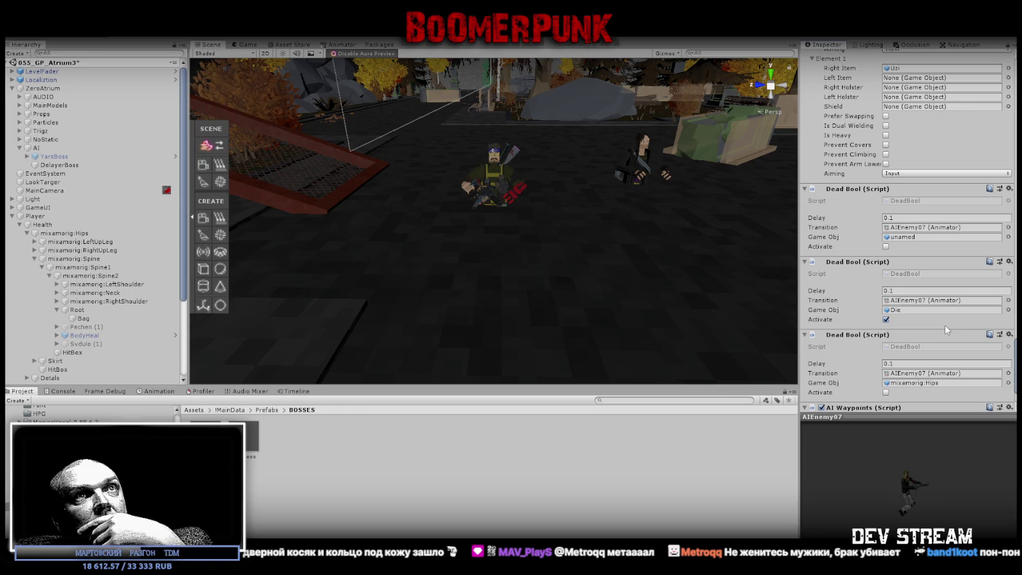
scroll(945, 325, up, 7)
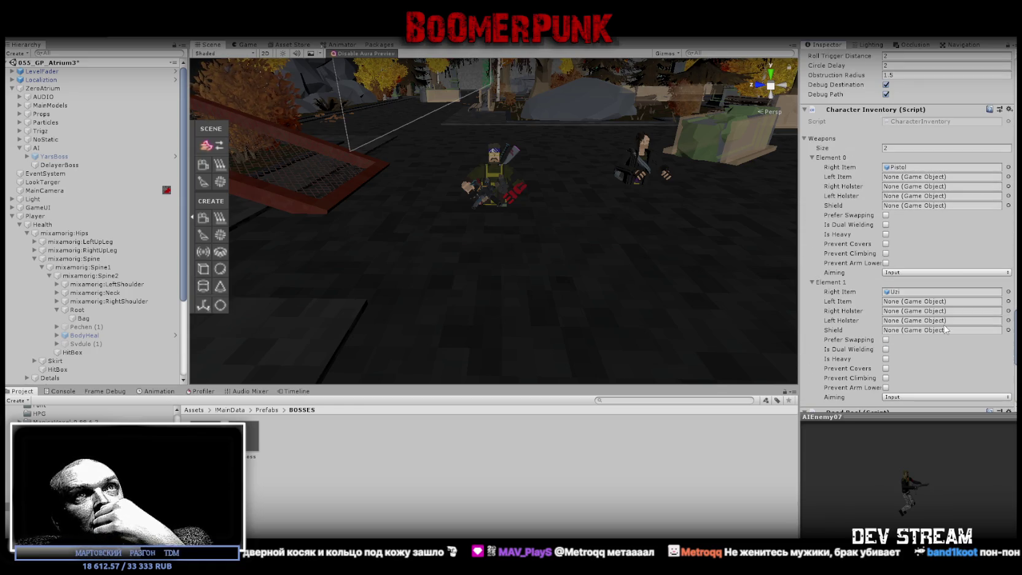
scroll(944, 329, up, 7)
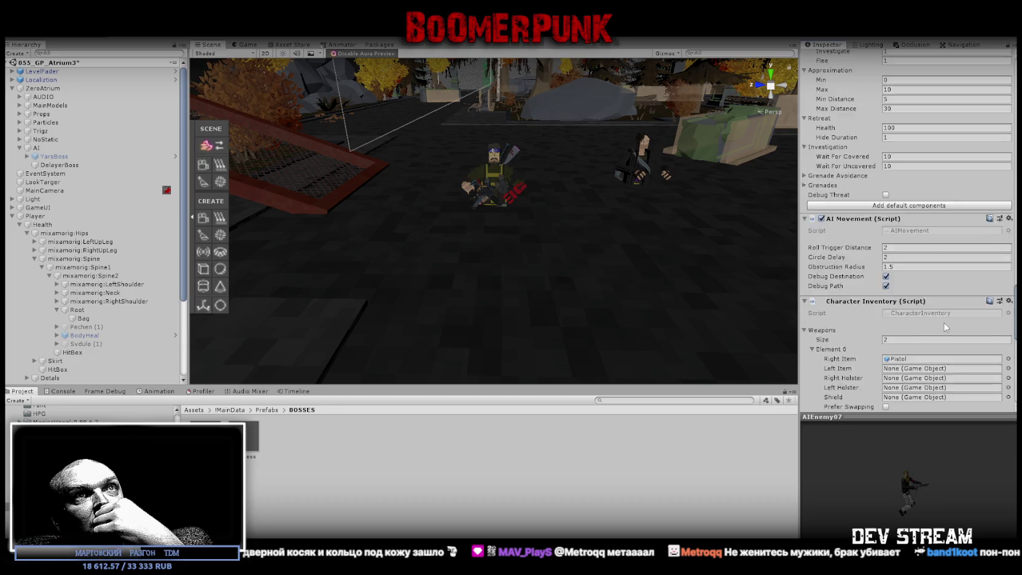
scroll(943, 275, up, 8)
scroll(942, 272, up, 3)
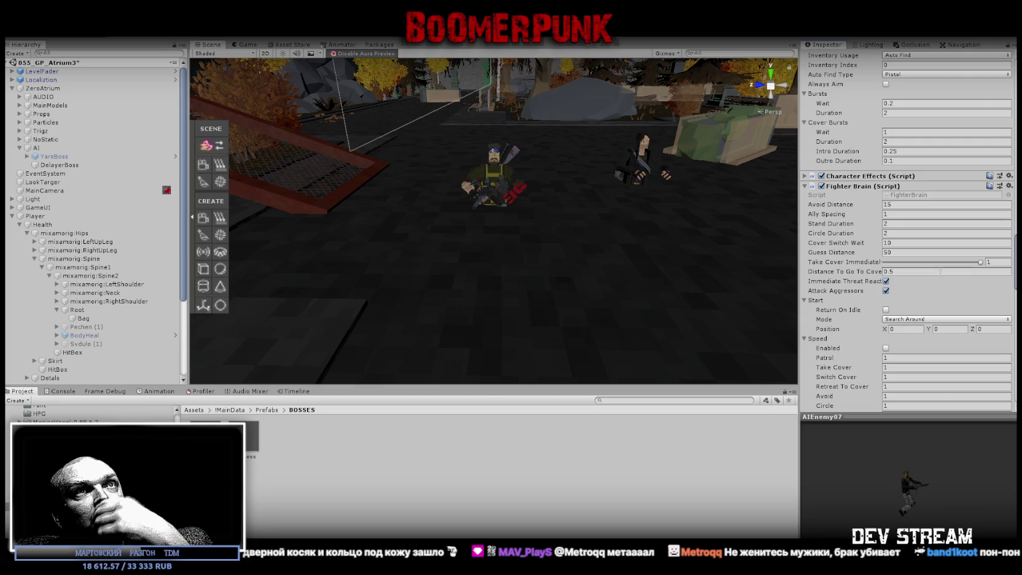
scroll(942, 271, up, 7)
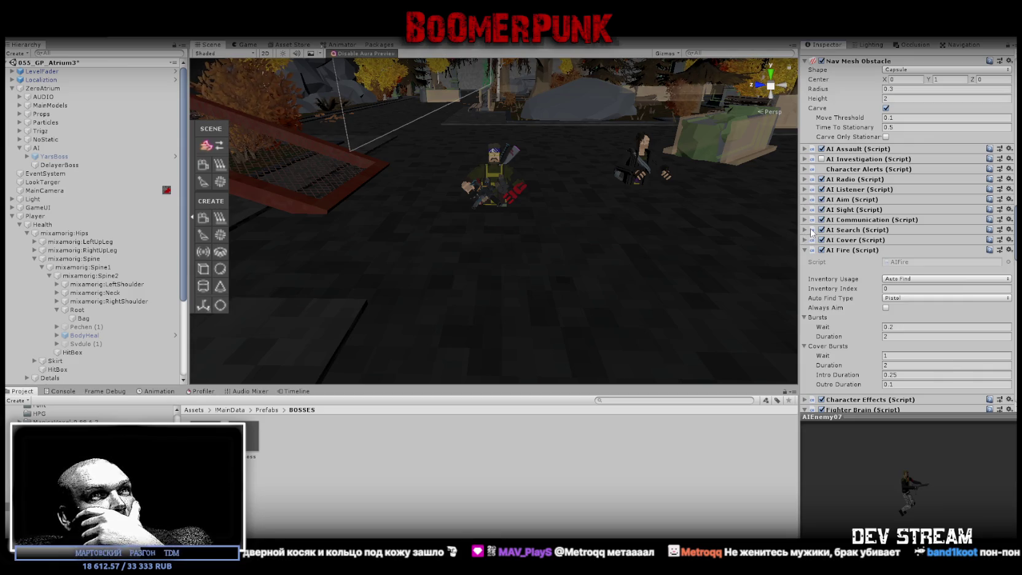
scroll(817, 234, up, 2)
scroll(829, 246, up, 6)
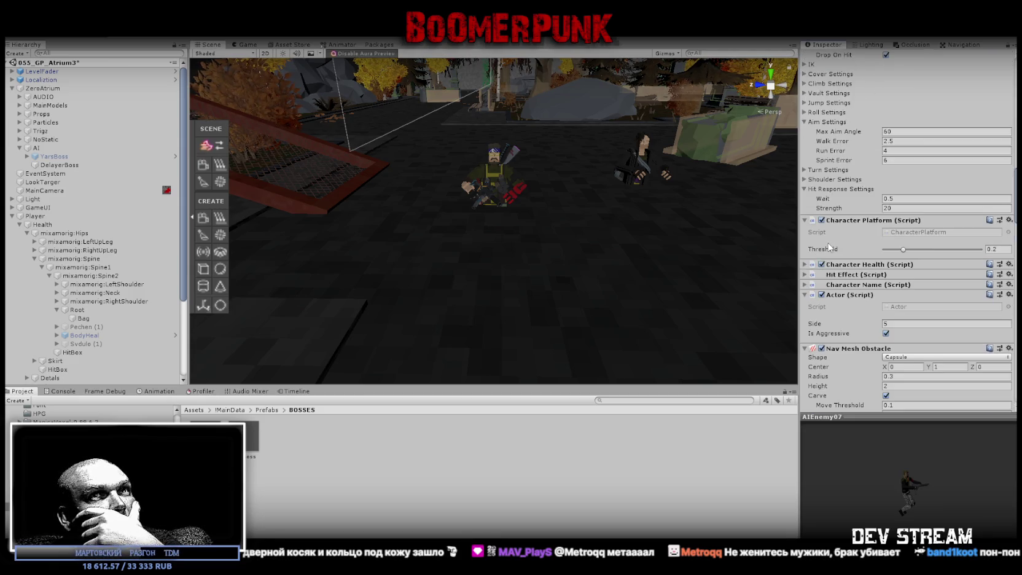
scroll(832, 248, down, 12)
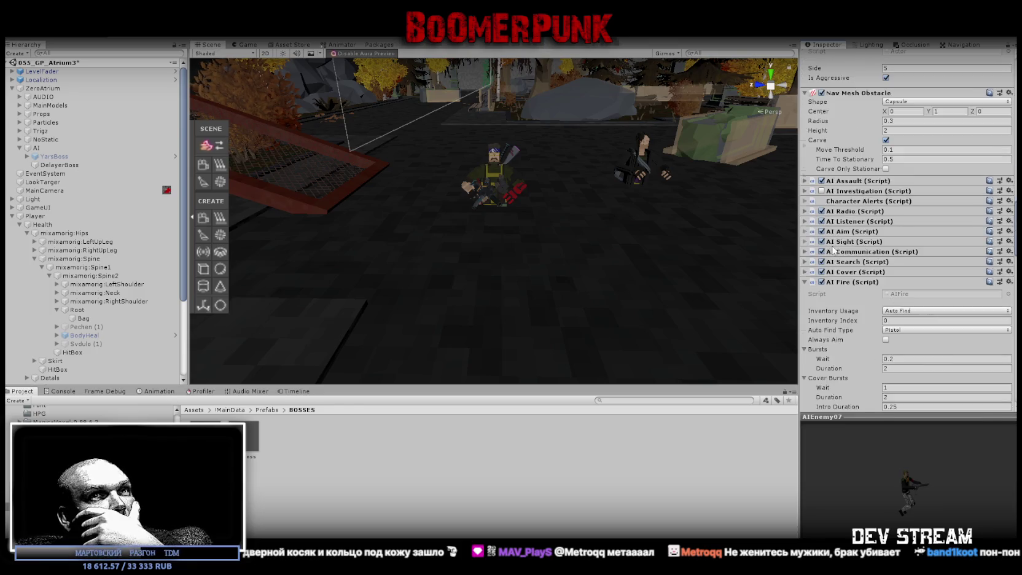
scroll(834, 250, down, 5)
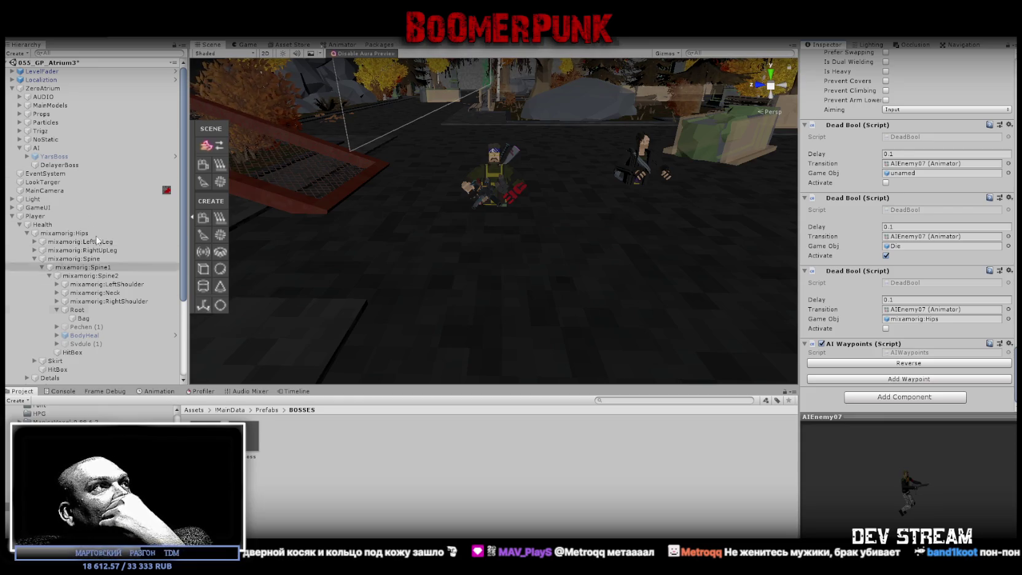
click(71, 157)
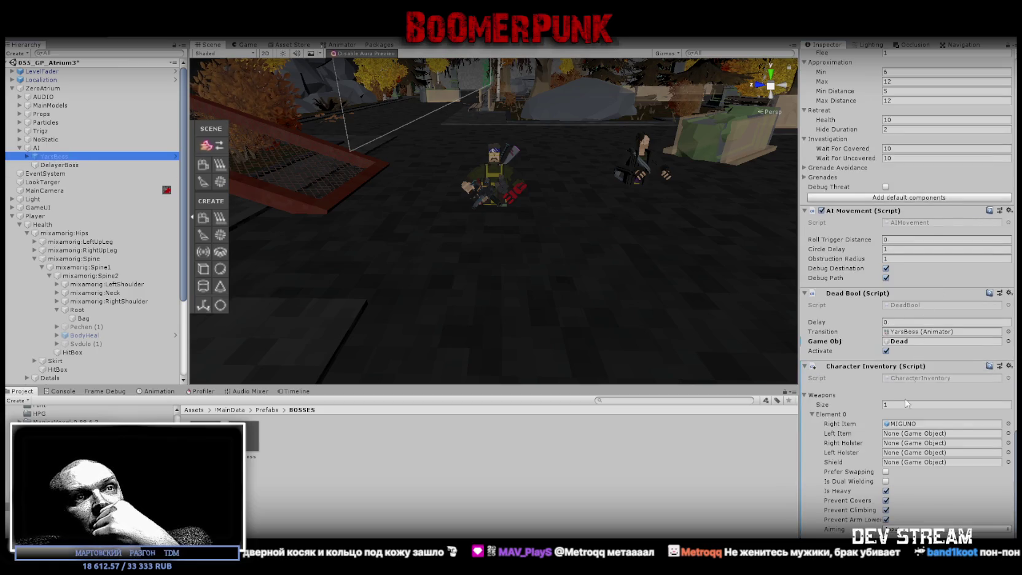
- Uncheck Prevent Covers, Prevent Climbing and Prevent Arm Lower on YarsBoss's MIGUNO weapon
click(886, 500)
click(886, 510)
click(886, 520)
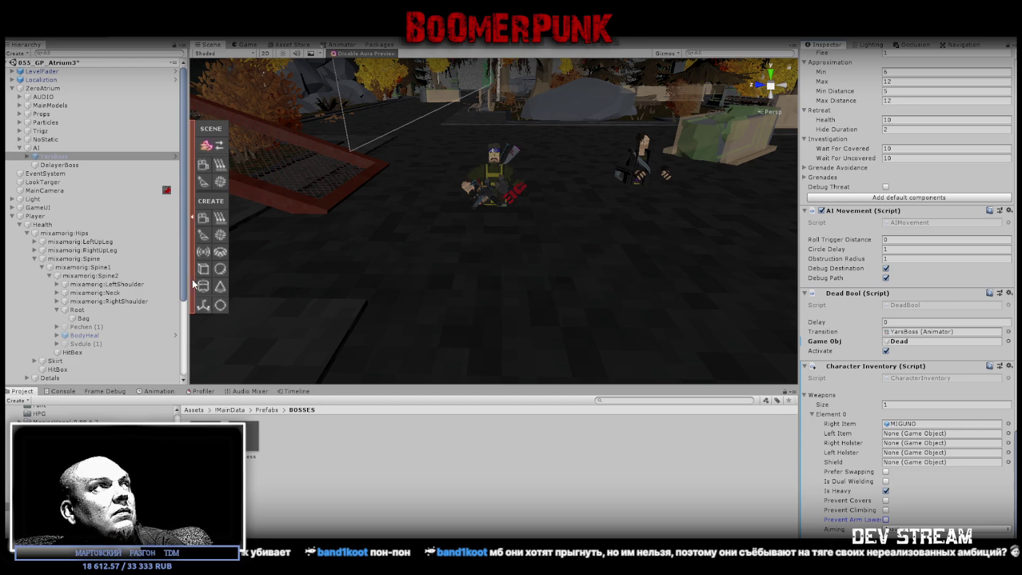
click(13, 30)
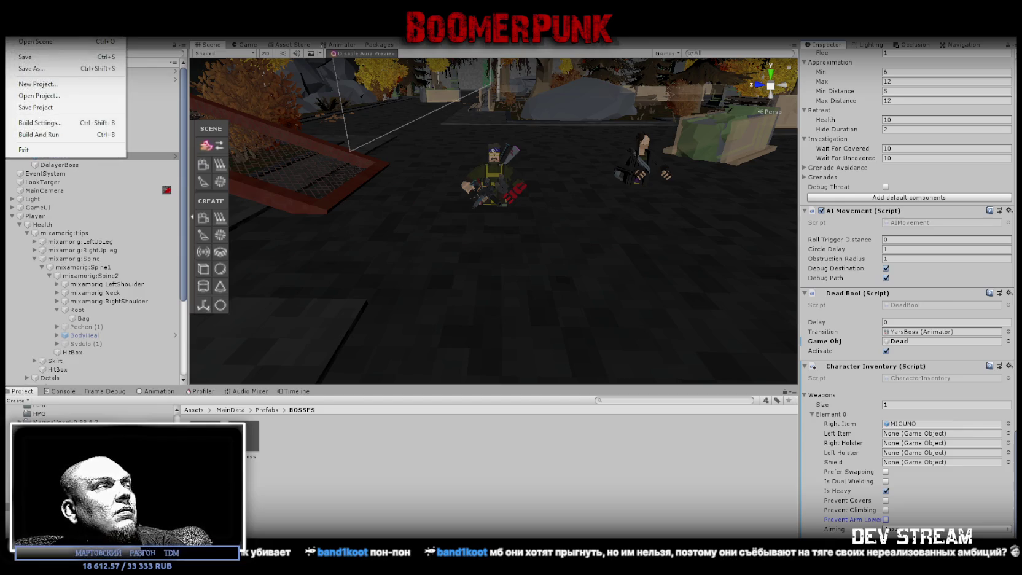
- Build the game for the PC, Mac & Linux Standalone Windows target
click(36, 124)
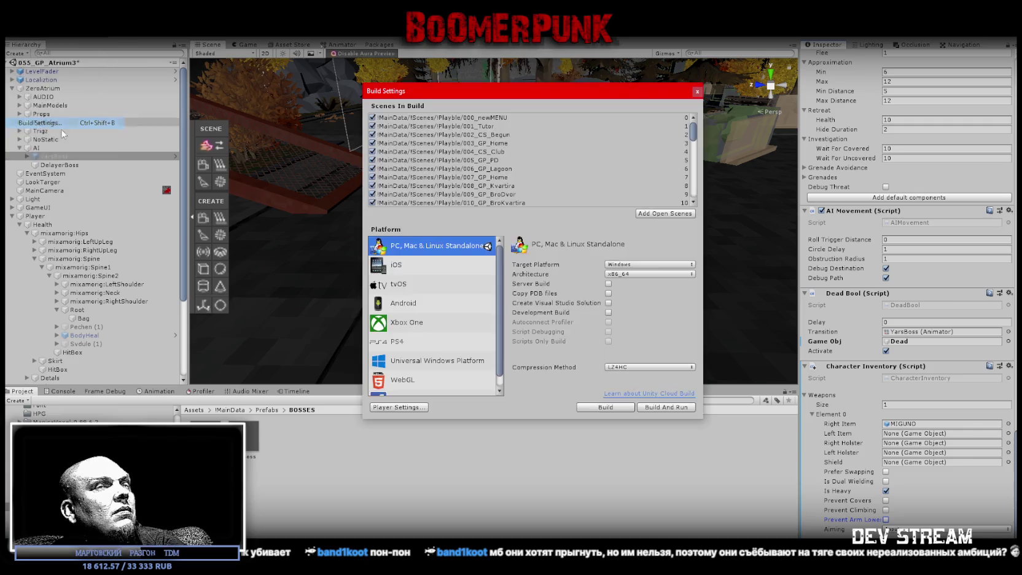
click(602, 403)
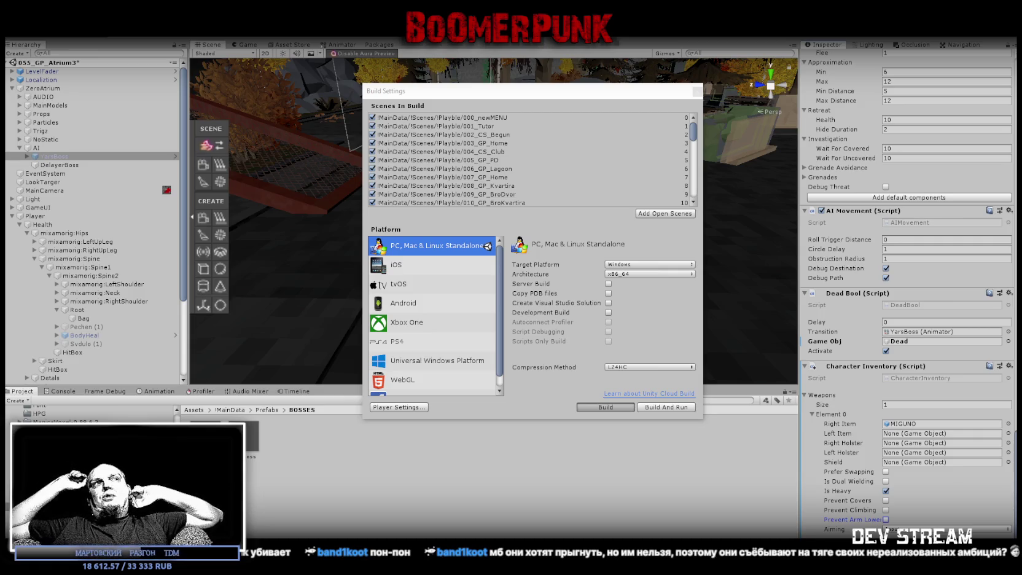
key(ctrl+b)
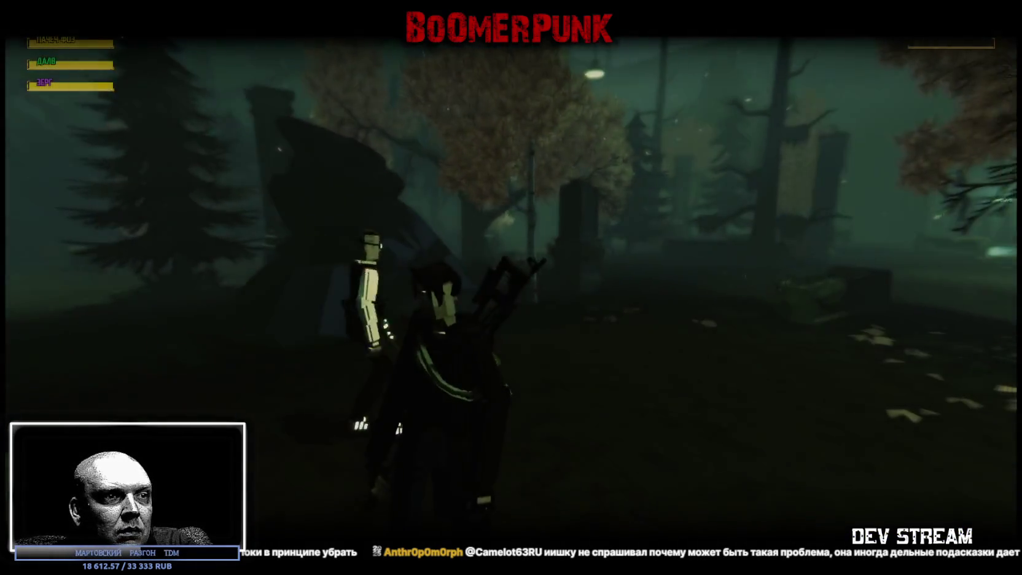
- Pause and resume the Boomerpunk playtest, then confirm quitting the game
key(Escape)
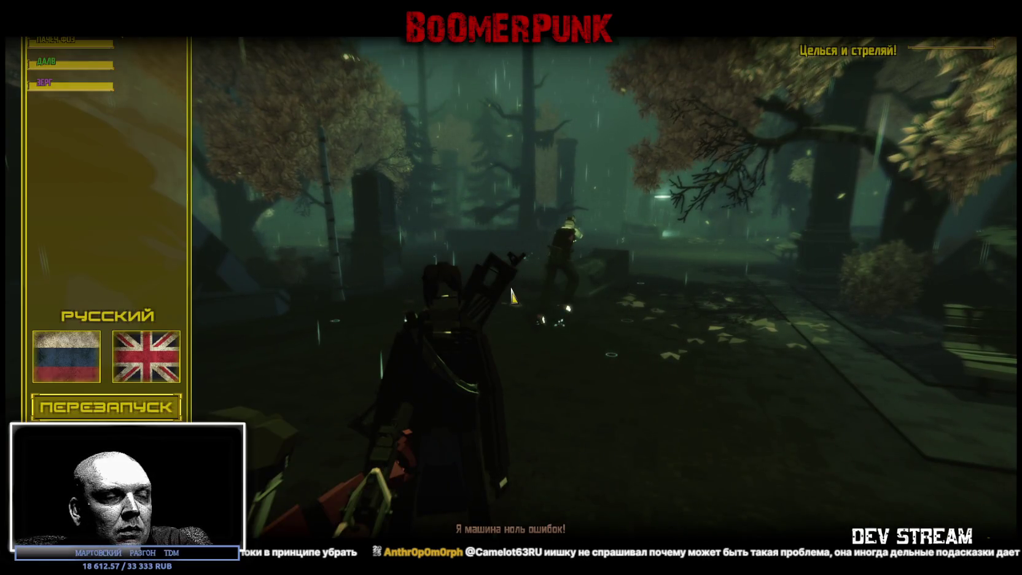
key(Escape)
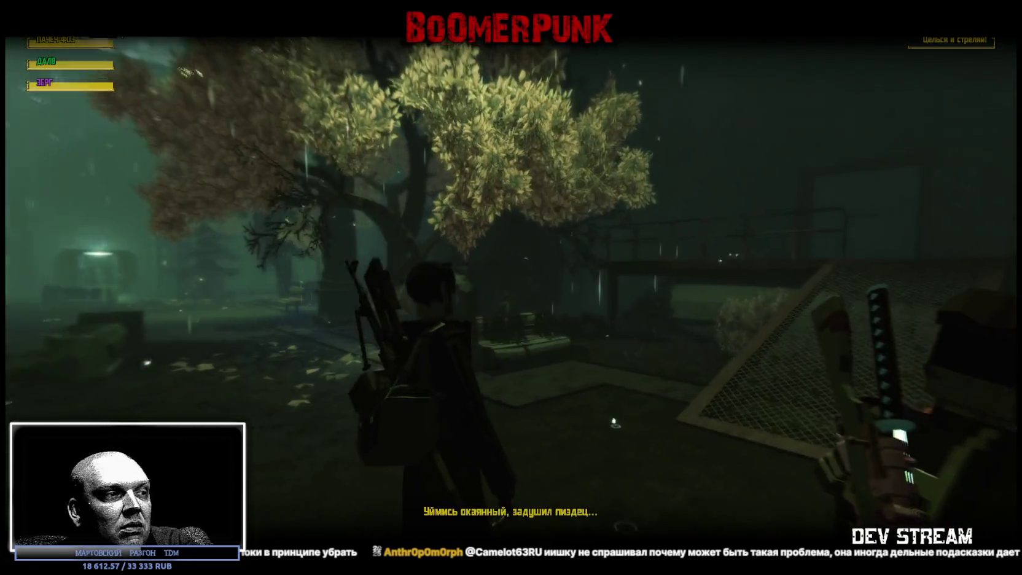
key(Escape)
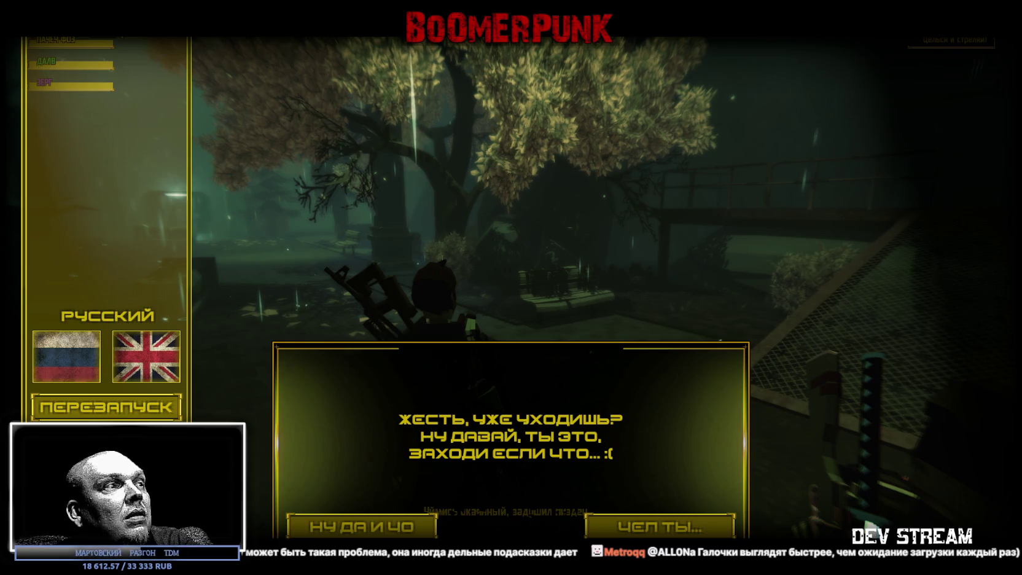
click(380, 534)
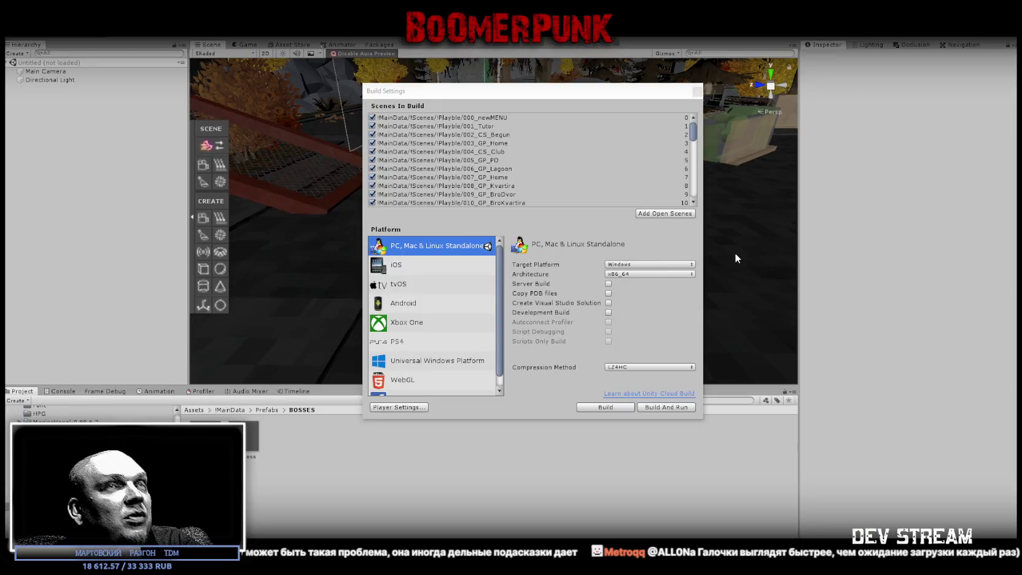
- Close Build Settings, select YarsBoss under ZeroAtrium > AI and review its components
click(697, 90)
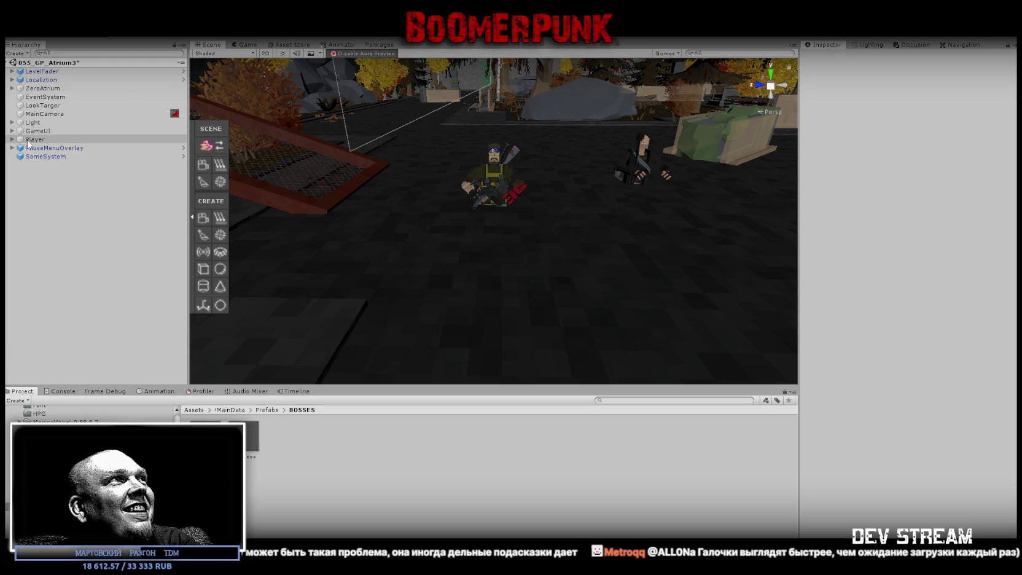
click(12, 89)
click(20, 148)
click(54, 156)
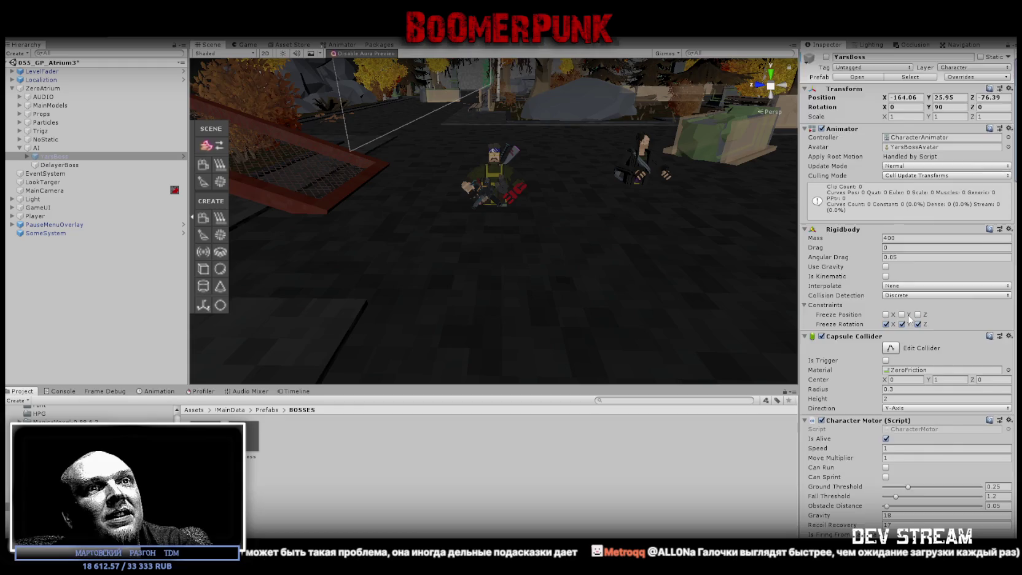
scroll(914, 300, down, 15)
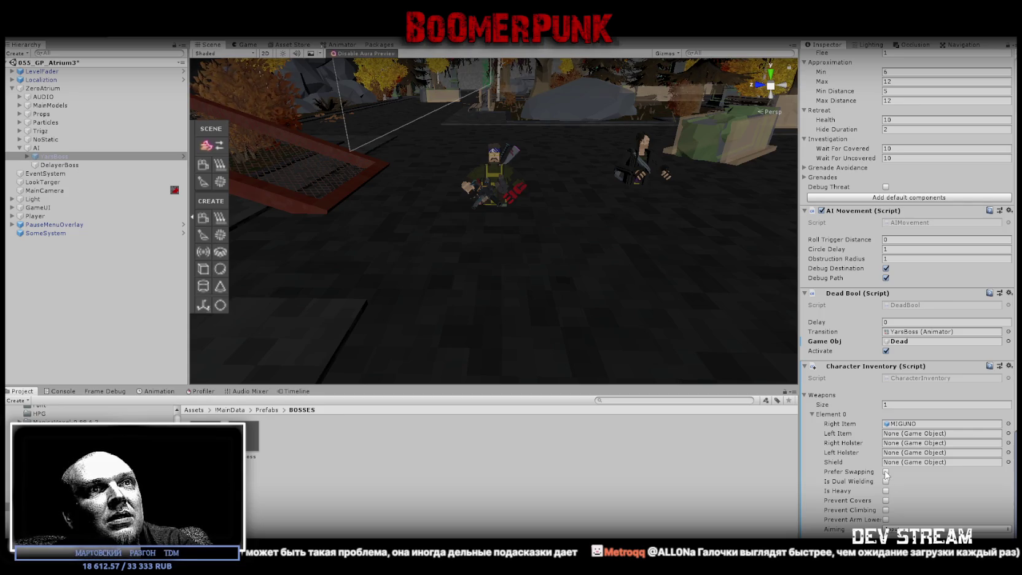
scroll(955, 459, up, 15)
scroll(957, 458, up, 4)
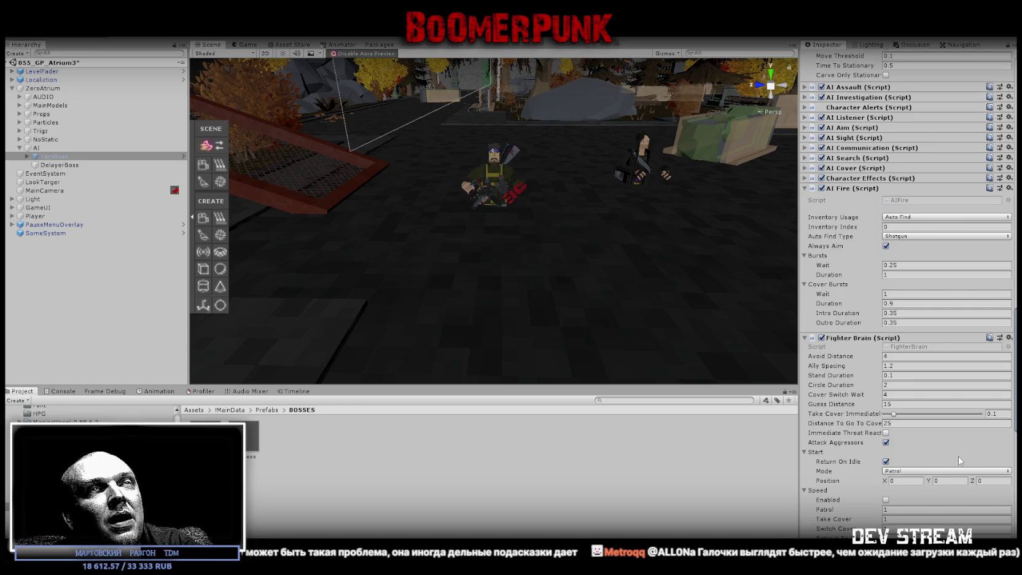
scroll(956, 460, up, 15)
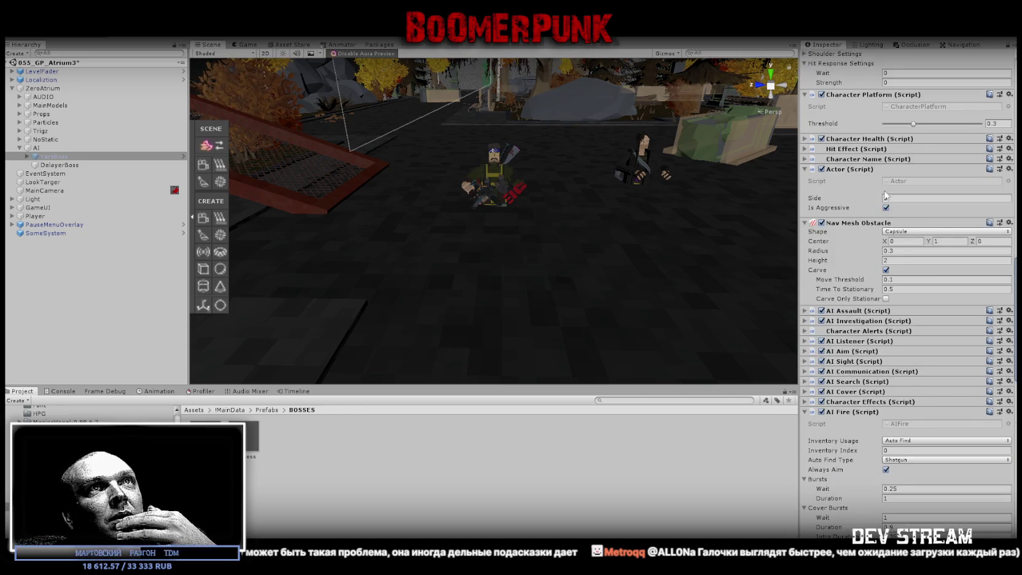
scroll(823, 279, up, 8)
scroll(822, 277, up, 15)
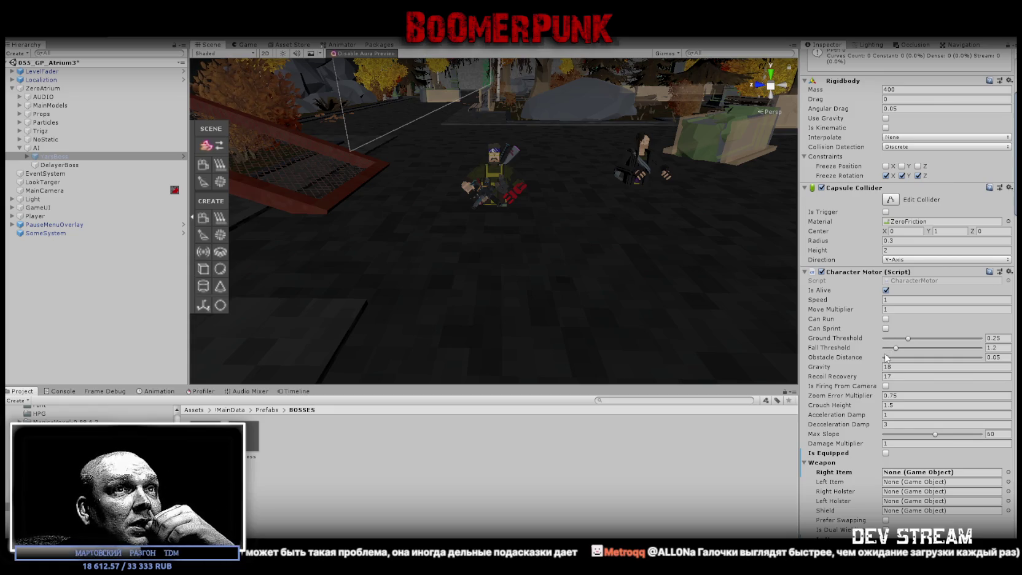
- Collapse the Capsule Collider, keep Rigidbody expanded, and save the 055_GP_Atrium3 scene
scroll(885, 359, down, 5)
scroll(885, 362, down, 5)
scroll(921, 246, up, 7)
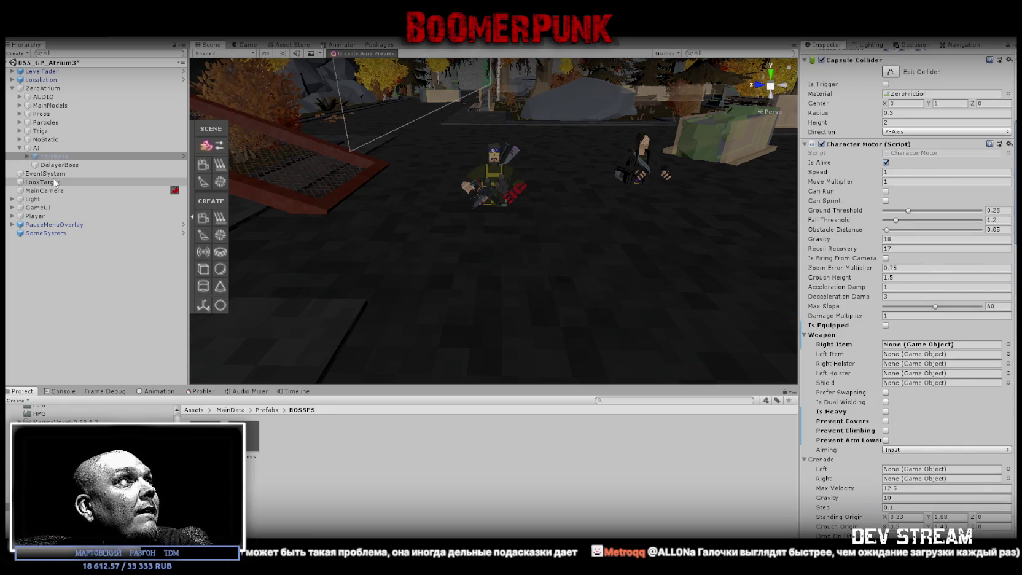
scroll(979, 171, up, 8)
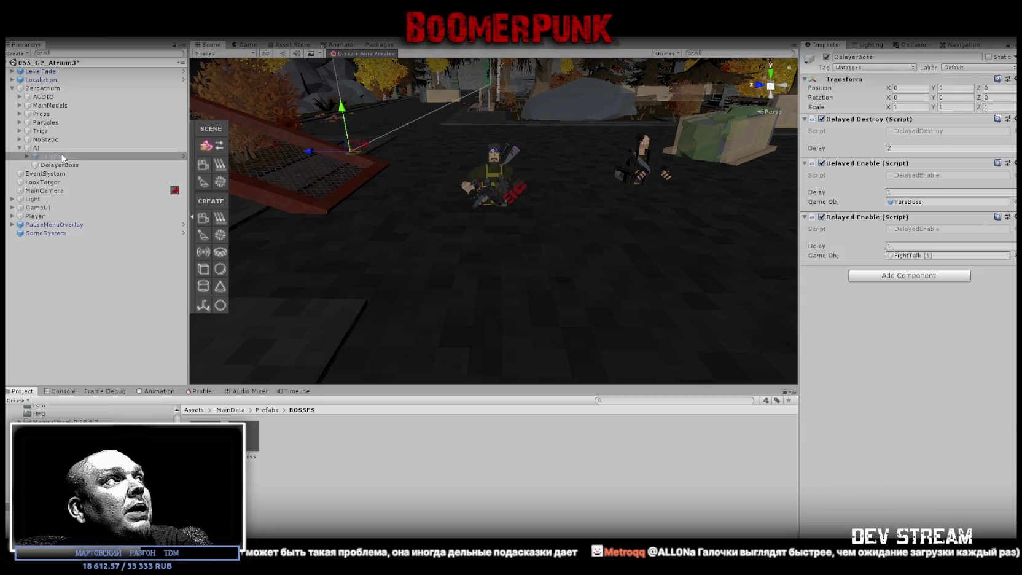
click(917, 230)
click(917, 240)
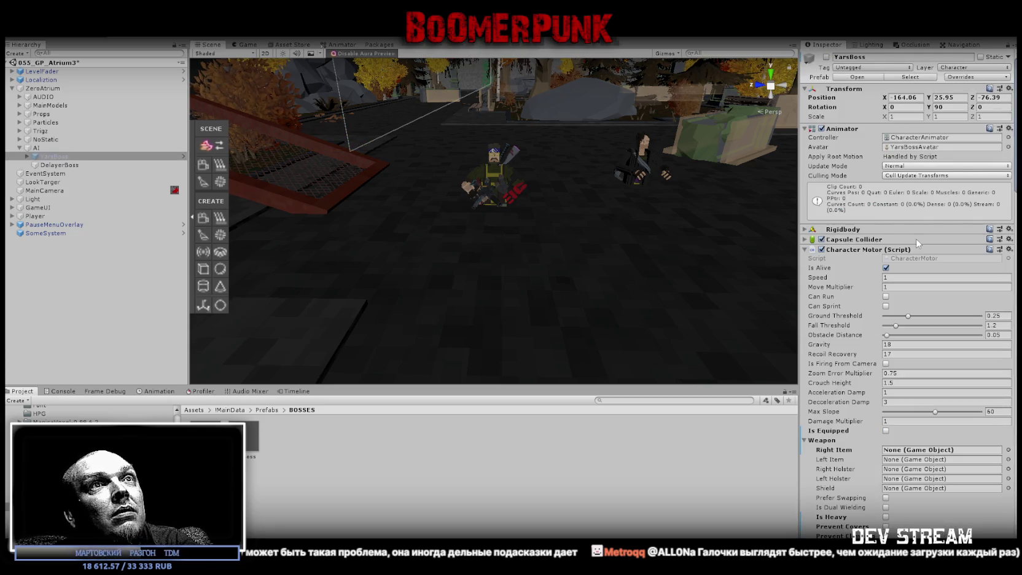
click(823, 230)
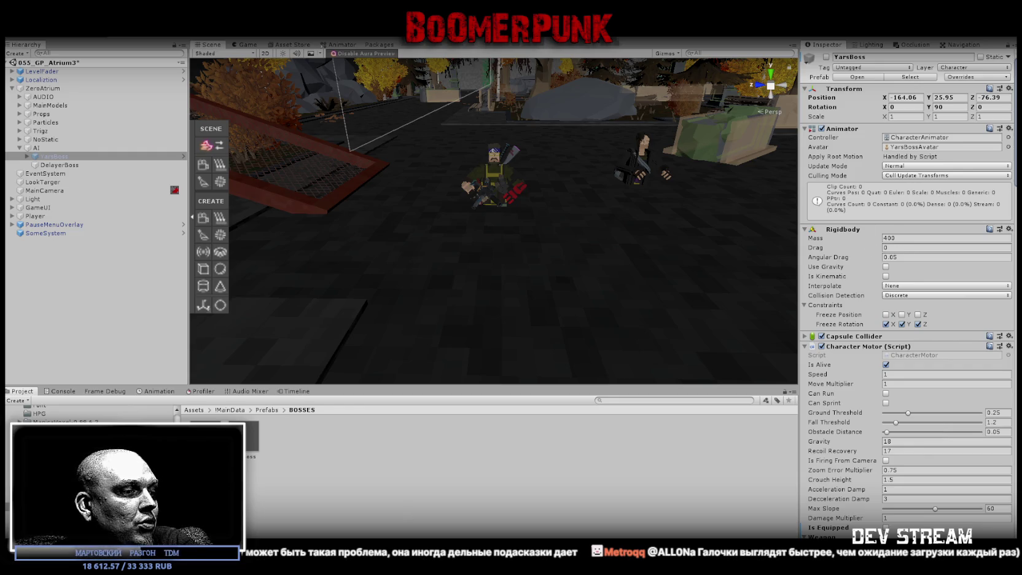
key(ctrl+s)
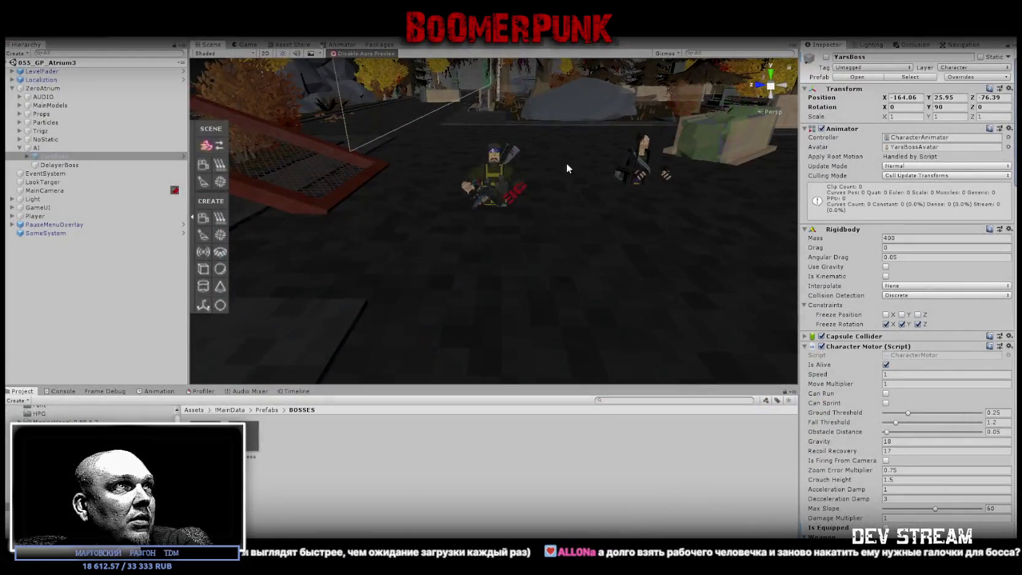
drag(567, 162, 540, 215)
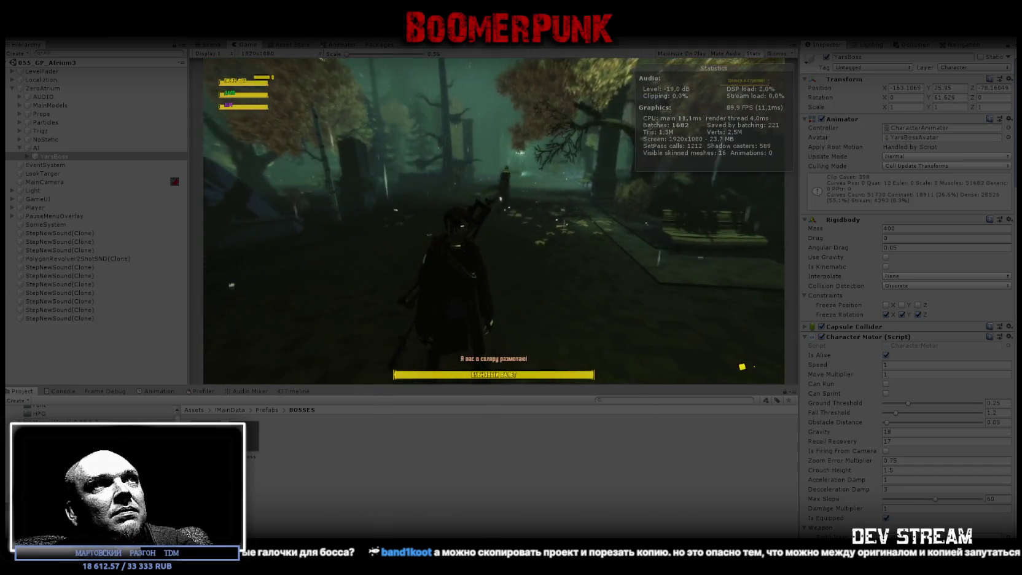
- Shoot at YarsBoss and chase it through the forest, then exit Play mode
click(539, 197)
click(538, 198)
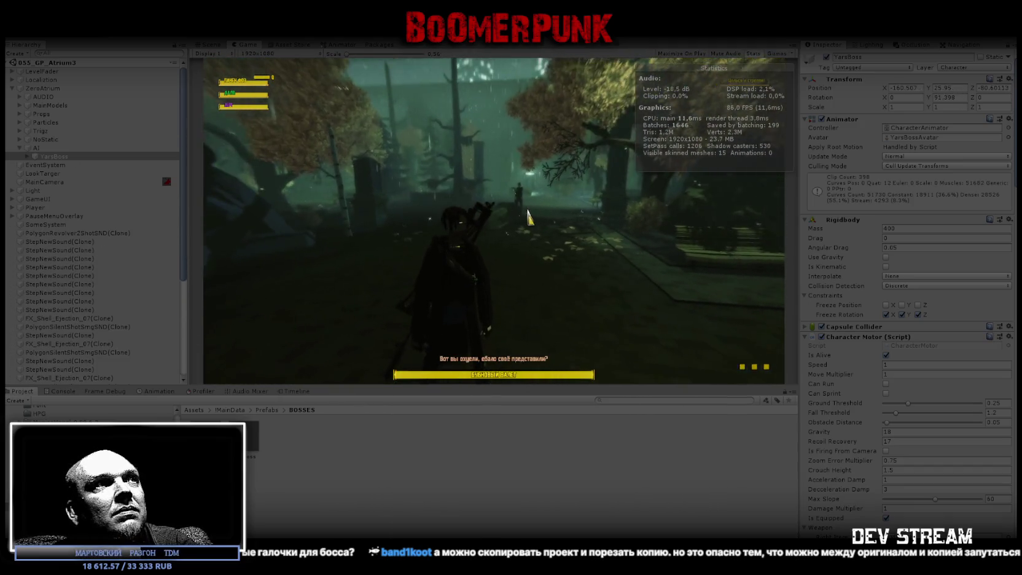
click(538, 198)
key(w)
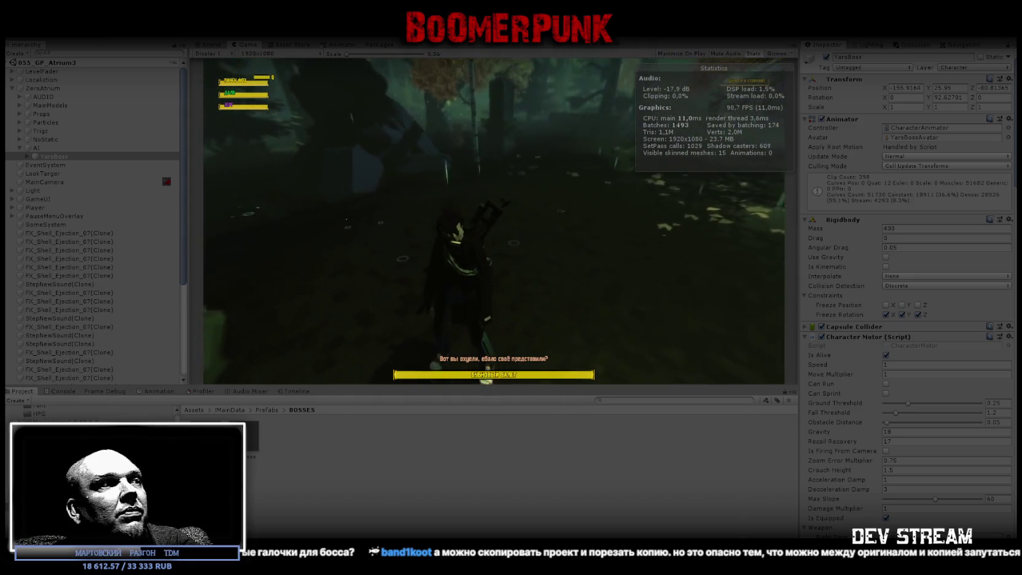
key(w)
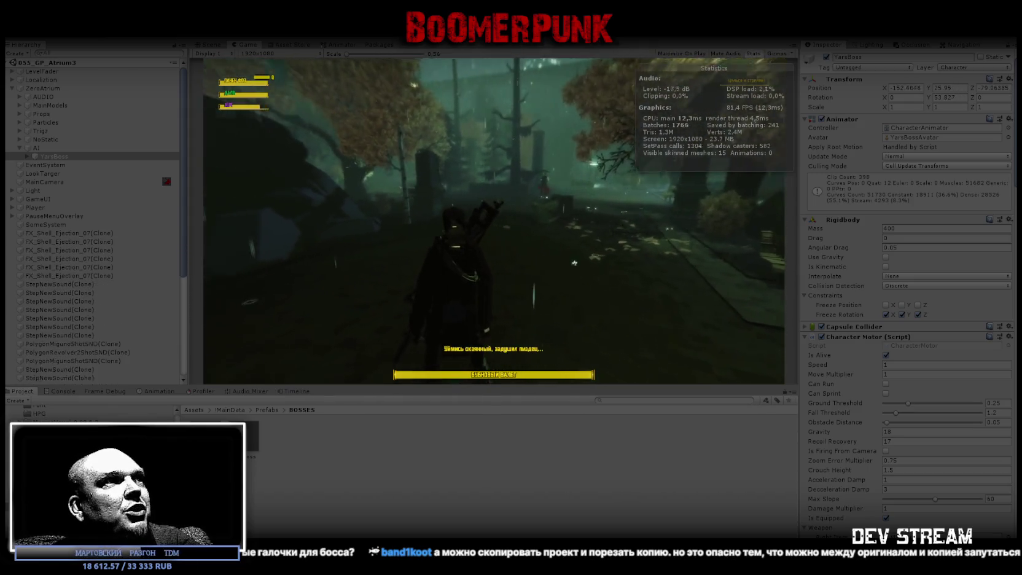
key(w)
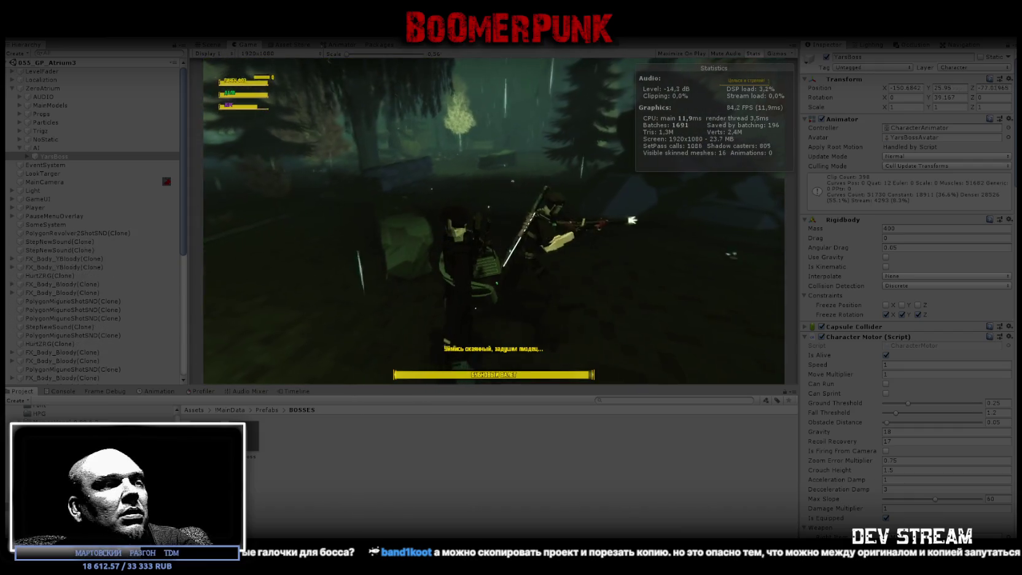
key(w)
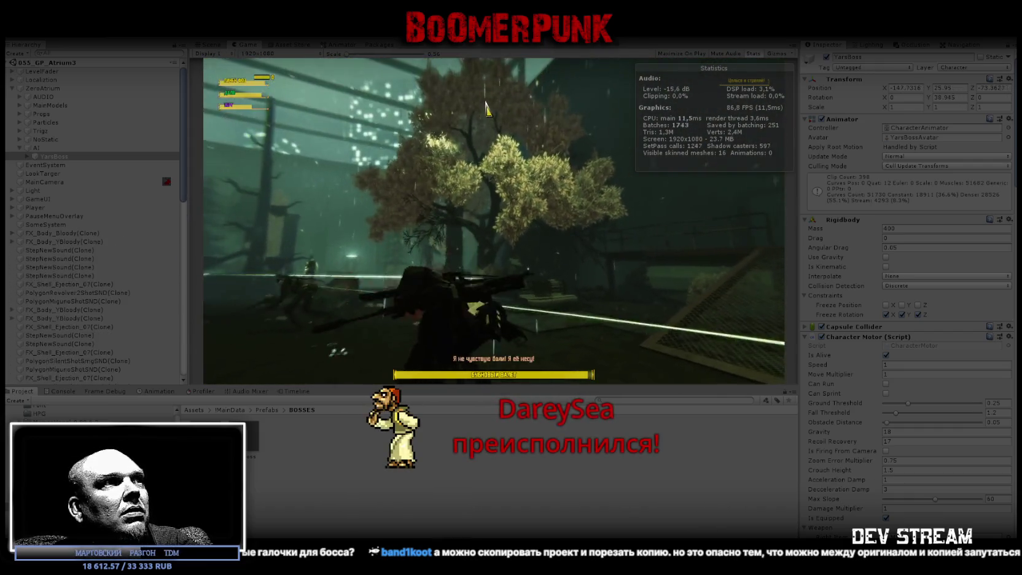
key(ctrl+p)
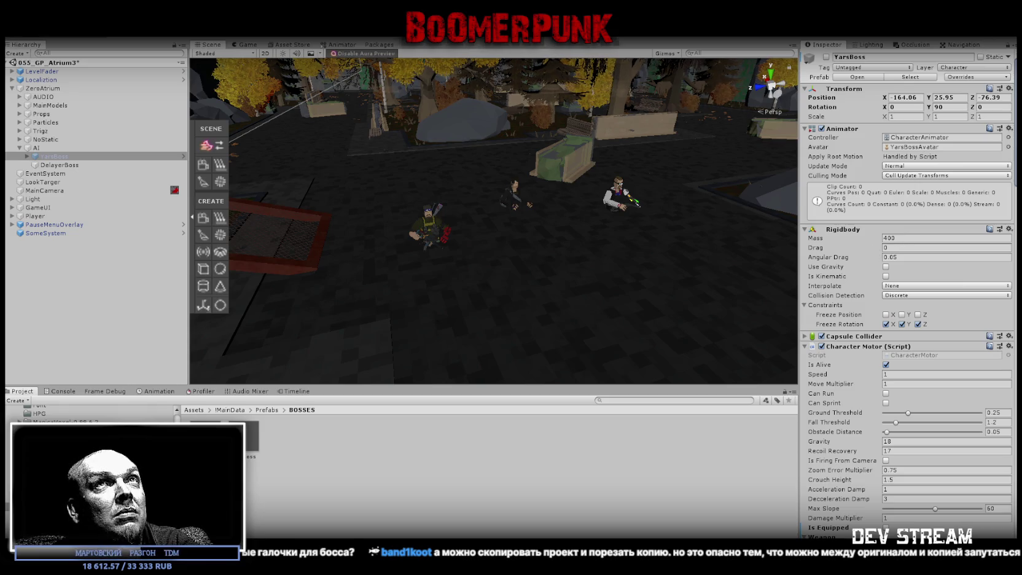
- Answer the 'Scene(s) Have Been Modified' save prompt
click(508, 321)
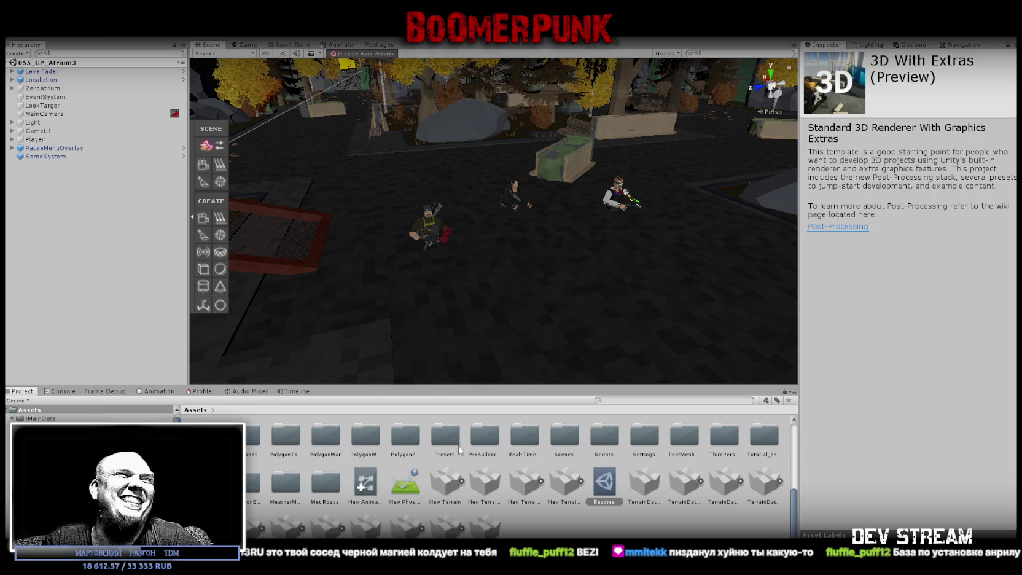
- Orbit and zoom the Scene view, then select the character's goggles
mouse_move(387, 238)
mouse_down()
mouse_move(404, 213)
mouse_move(495, 238)
mouse_up()
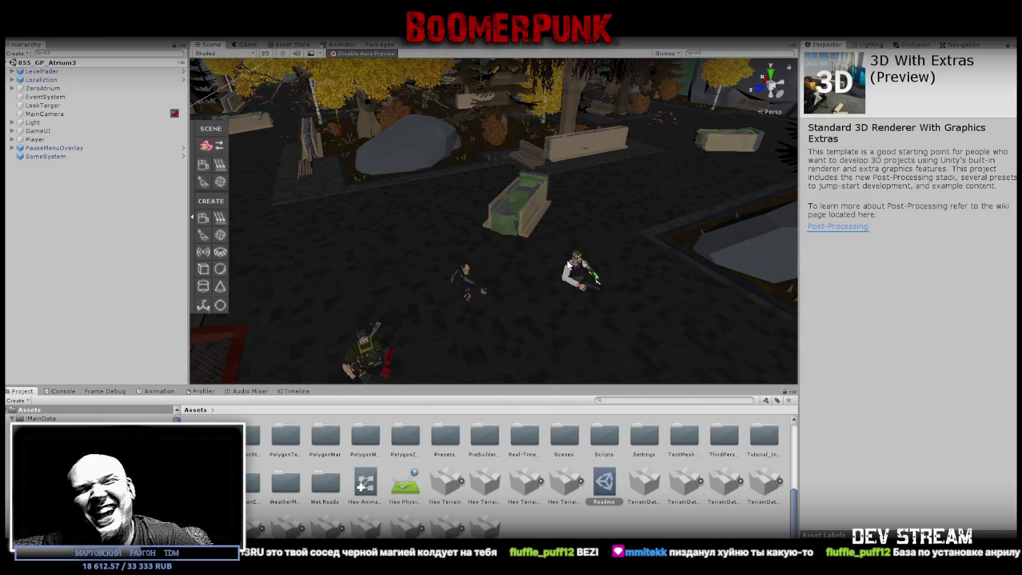
scroll(599, 251, down, 5)
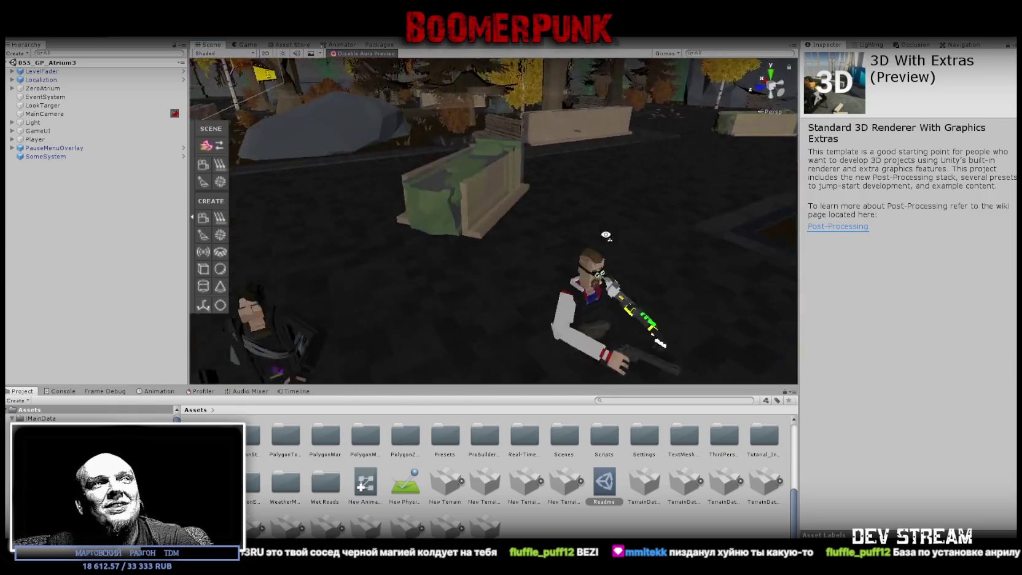
click(566, 194)
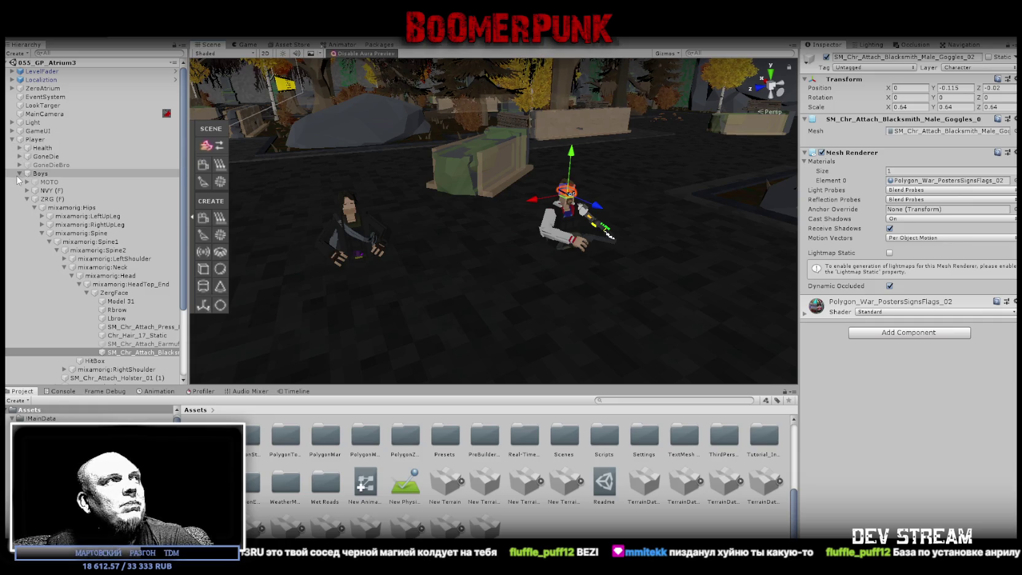
- Expand ZeroAtrium, frame and expand the AI group, and select YarsBoss's Rigidbody Mass field
click(37, 88)
click(11, 88)
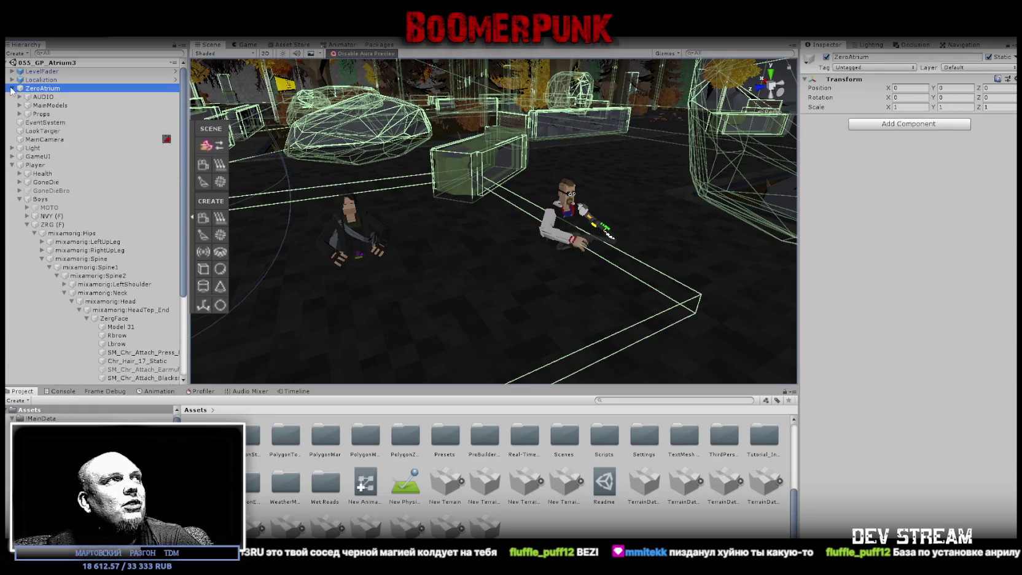
double_click(35, 147)
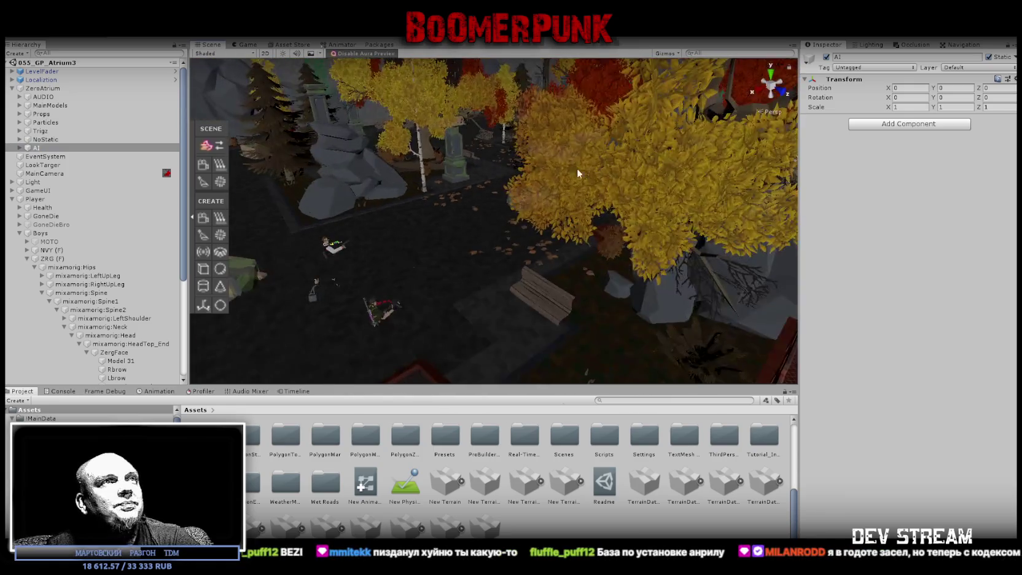
click(20, 147)
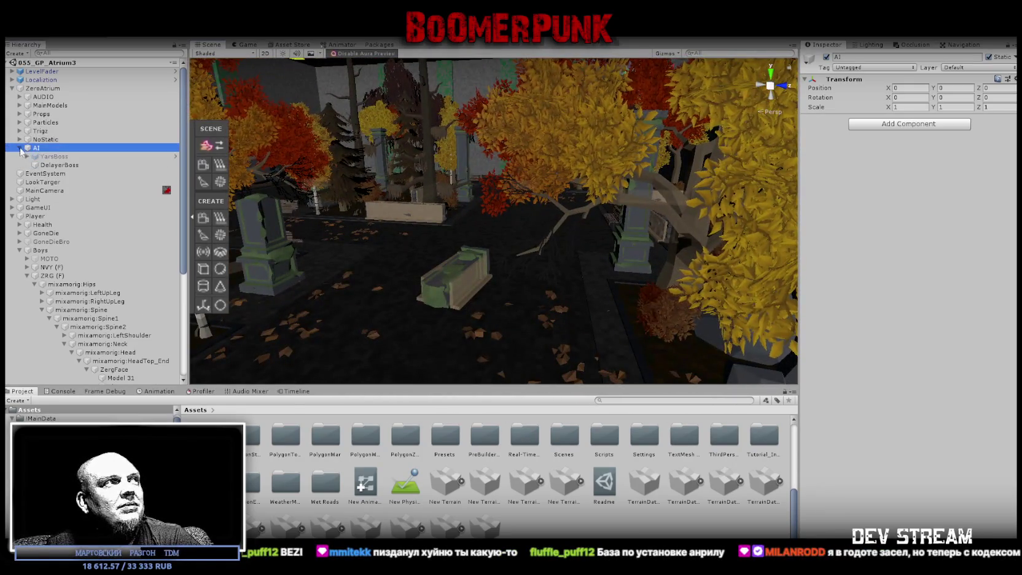
click(61, 156)
click(887, 238)
click(891, 240)
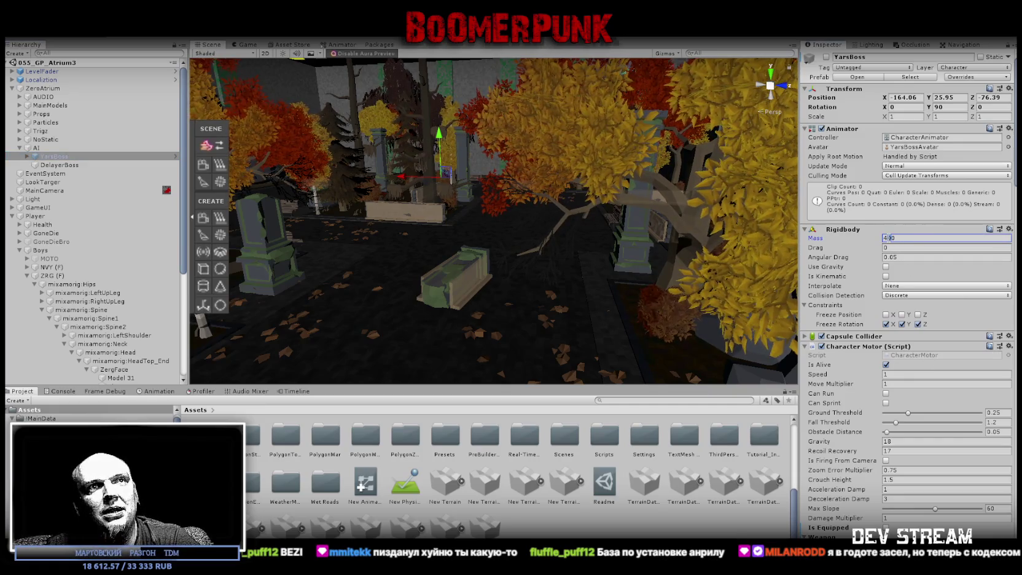
- Change YarsBoss's Rigidbody Mass from 400 to 60, review its AI scripts, and enter play mode
key(BackSpace)
key(BackSpace)
key(BackSpace)
text(60)
scroll(942, 337, down, 15)
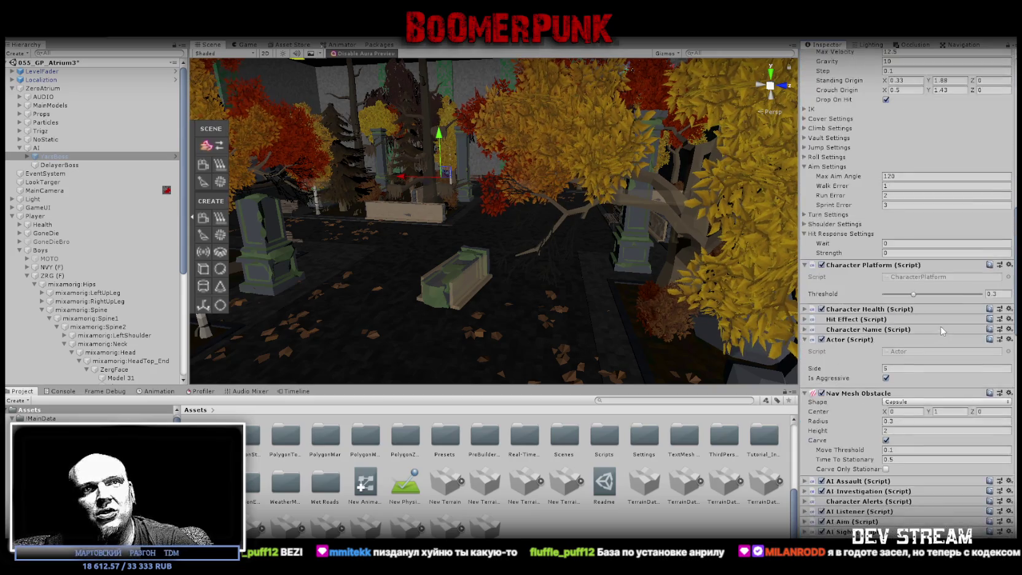
scroll(942, 337, down, 5)
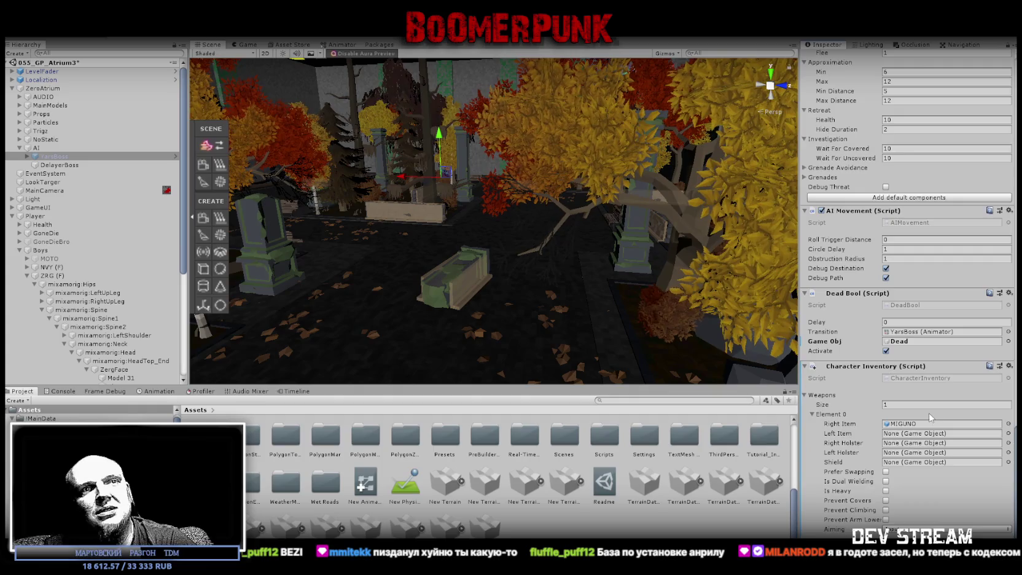
scroll(933, 369, up, 5)
scroll(931, 384, up, 5)
scroll(510, 218, up, 3)
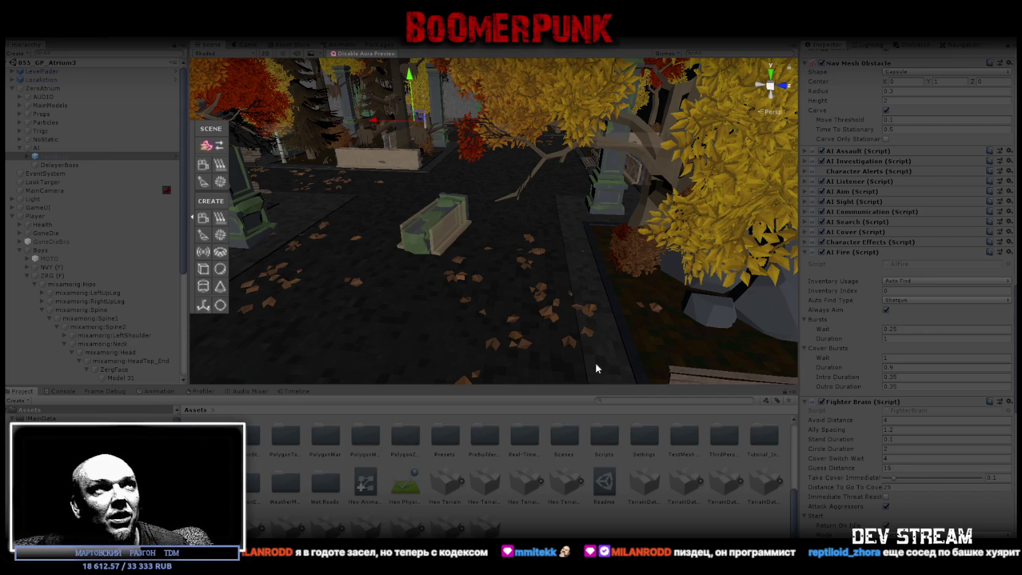
key(ctrl+p)
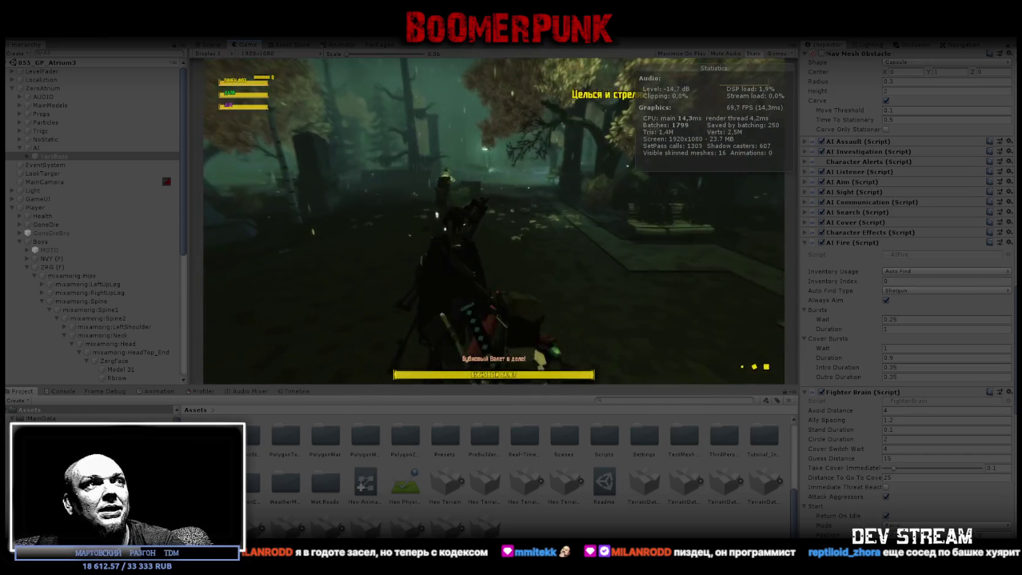
- Play through the boss encounter until game over, then exit play mode
key(Escape)
key(Escape)
key(w)
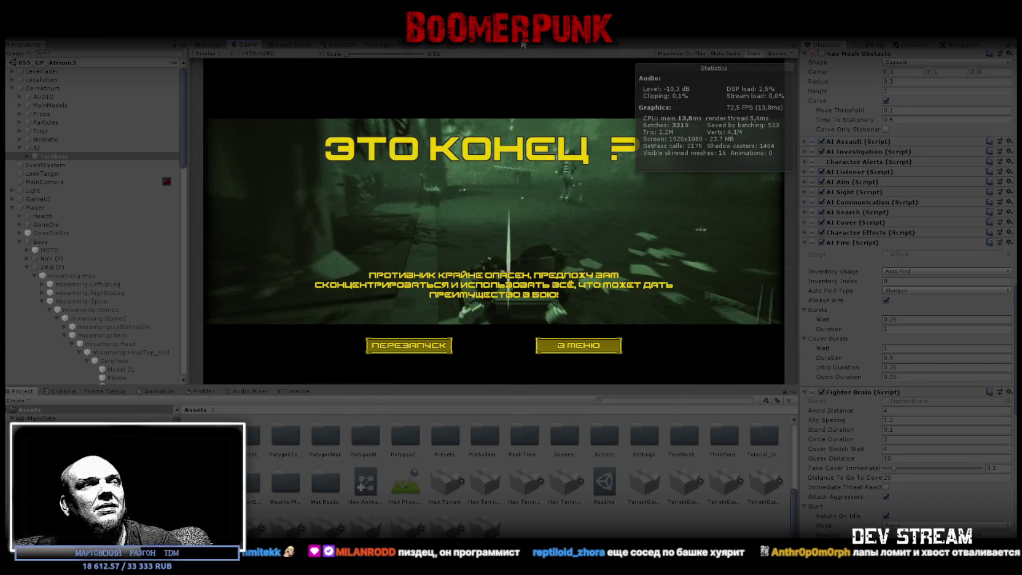
key(ctrl+p)
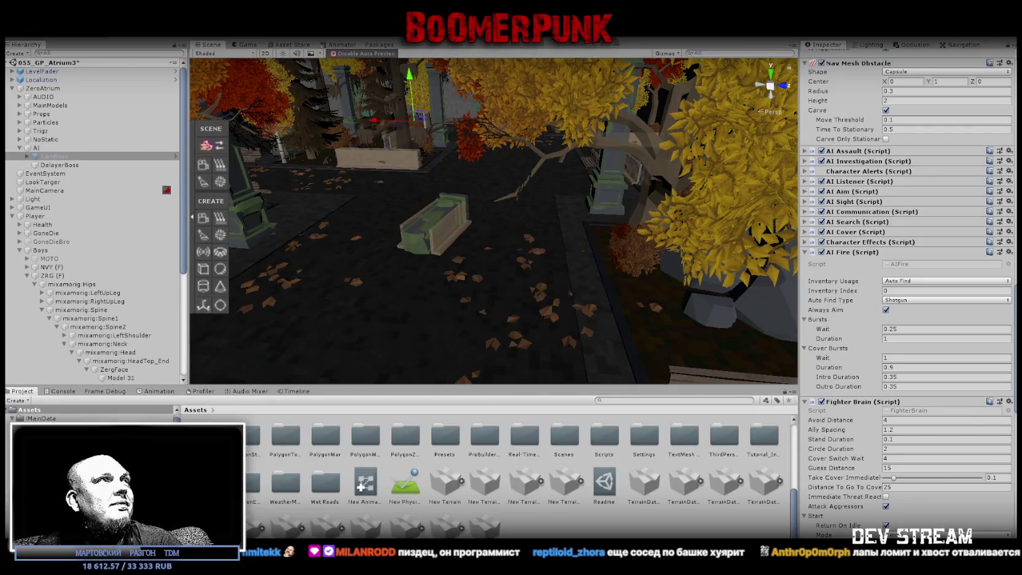
click(16, 32)
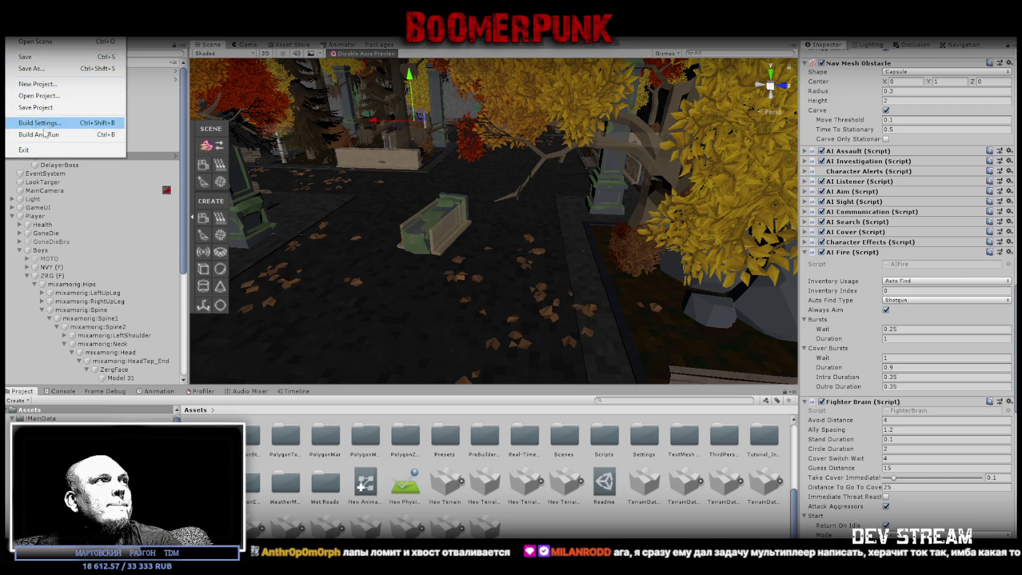
- Open the Build Settings window from the File menu
click(40, 122)
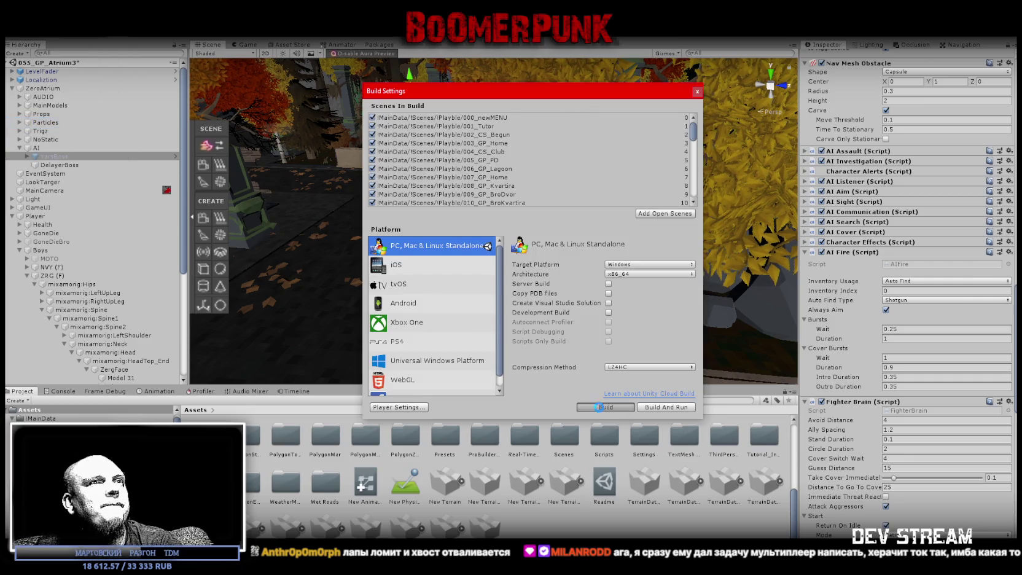